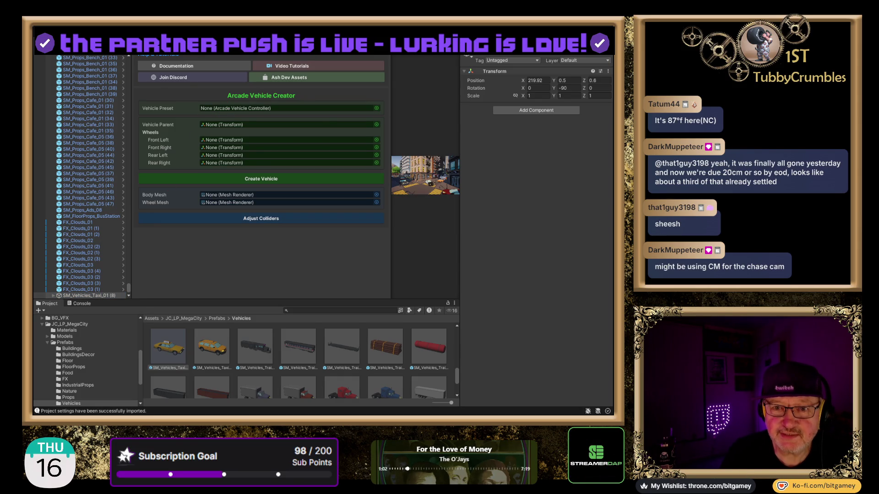
- Collapse the JC_LP_MegaCity folders and expand Ash Assets > Arcade Vehicle Physics to show its Prefabs
{"action": "left_click", "coordinate": [329, 108]}
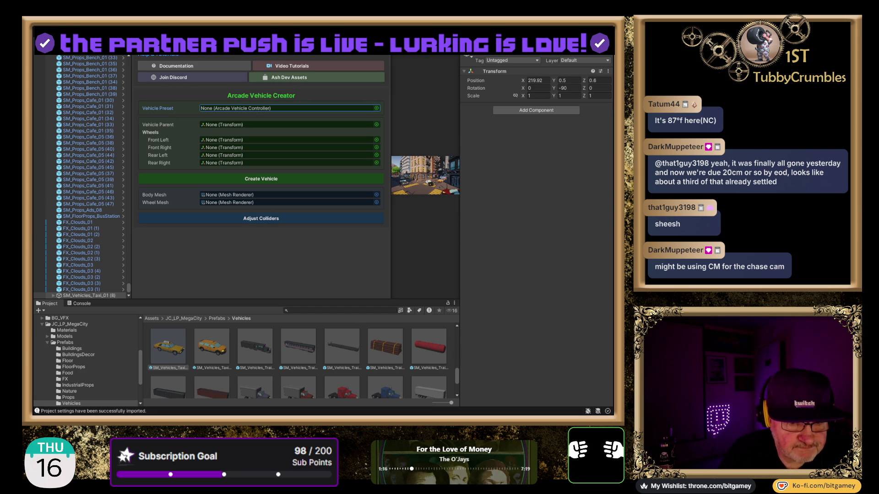
{"action": "left_click", "coordinate": [45, 343]}
{"action": "left_click", "coordinate": [42, 337]}
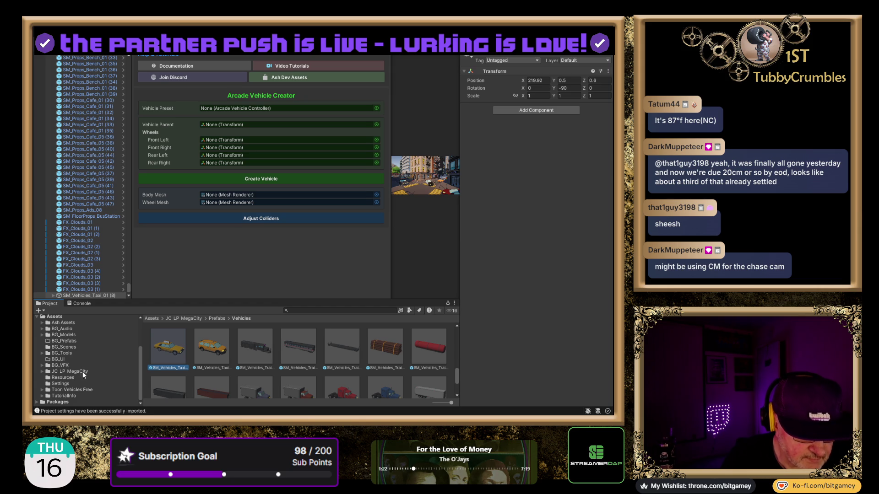
{"action": "left_click", "coordinate": [42, 322]}
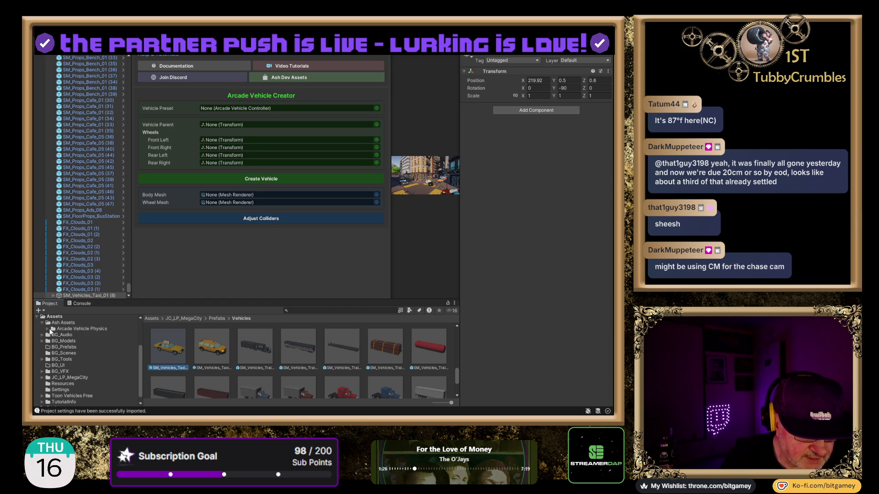
{"action": "left_click", "coordinate": [47, 330]}
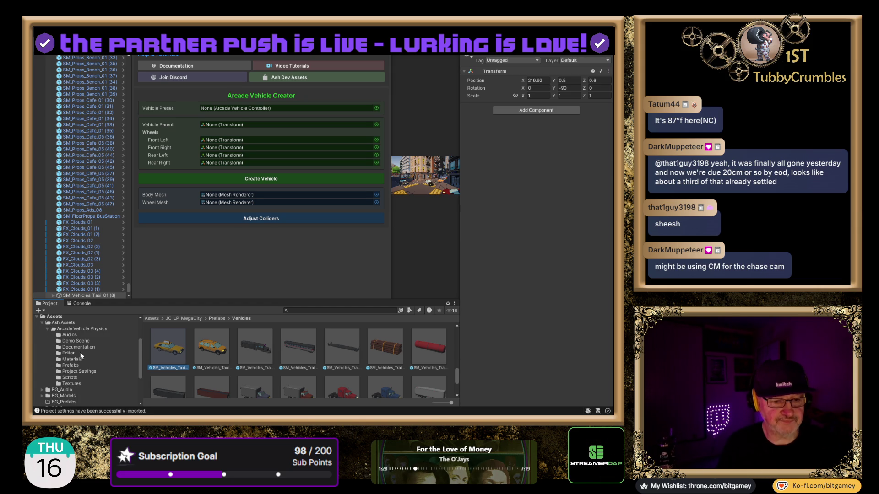
{"action": "left_click", "coordinate": [72, 366]}
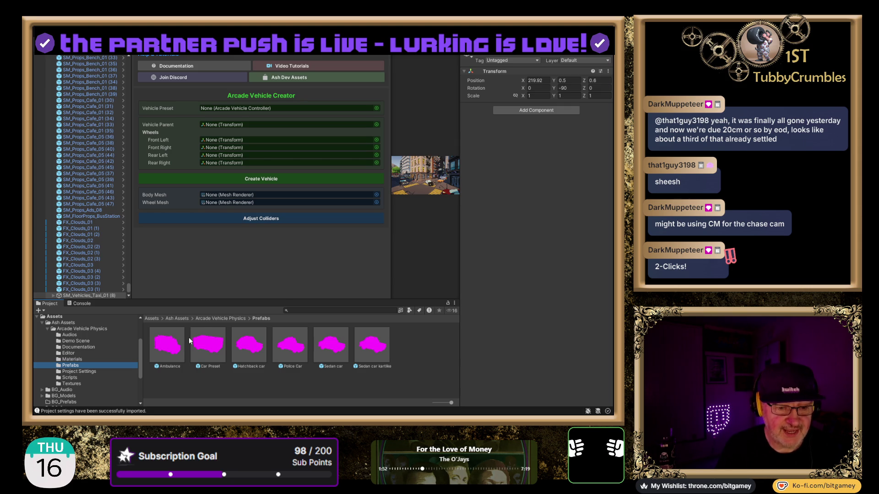
- Preview the Ambulance, Car Preset and Sedan car kartlike prefabs in the Inspector
{"action": "left_click", "coordinate": [163, 351]}
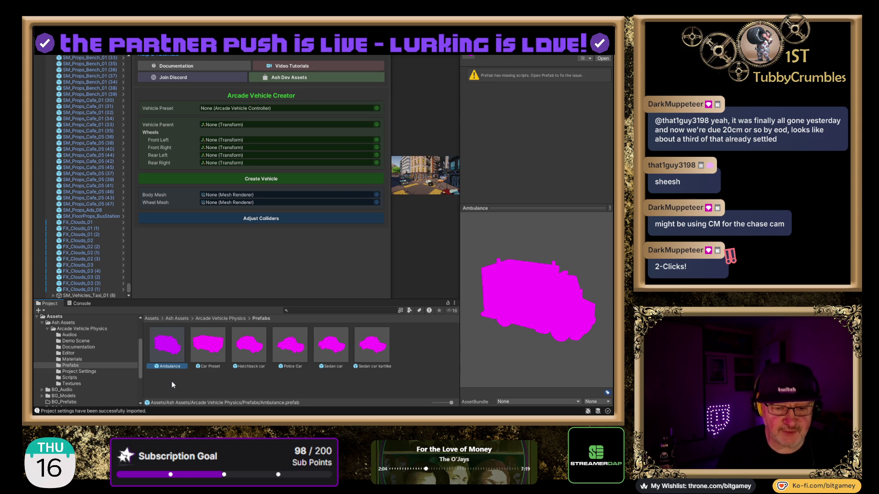
{"action": "left_click", "coordinate": [213, 353]}
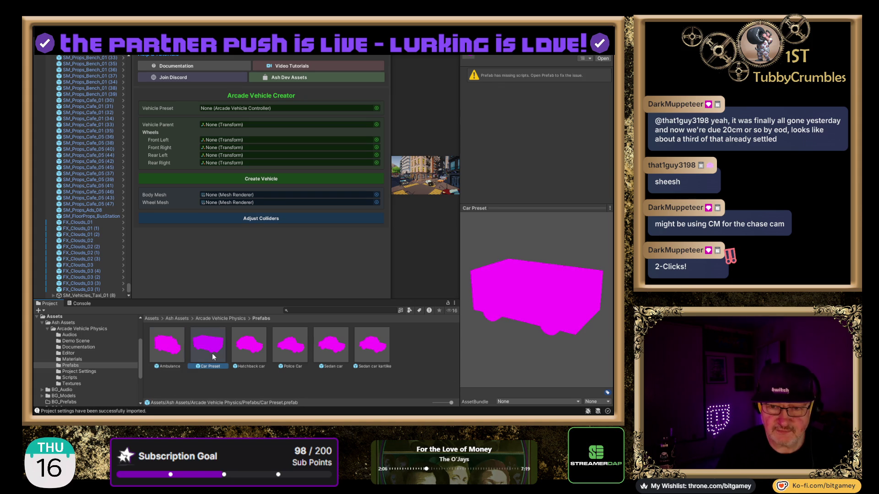
{"action": "left_click", "coordinate": [164, 350]}
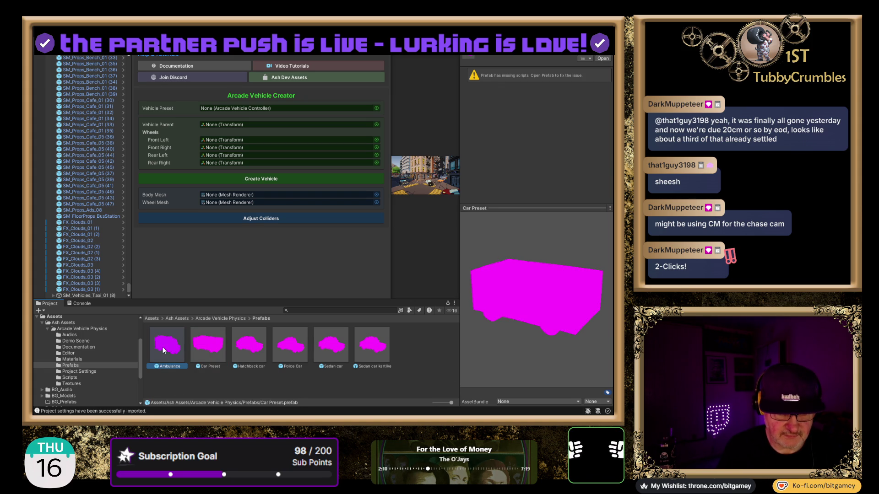
{"action": "left_click", "coordinate": [374, 349]}
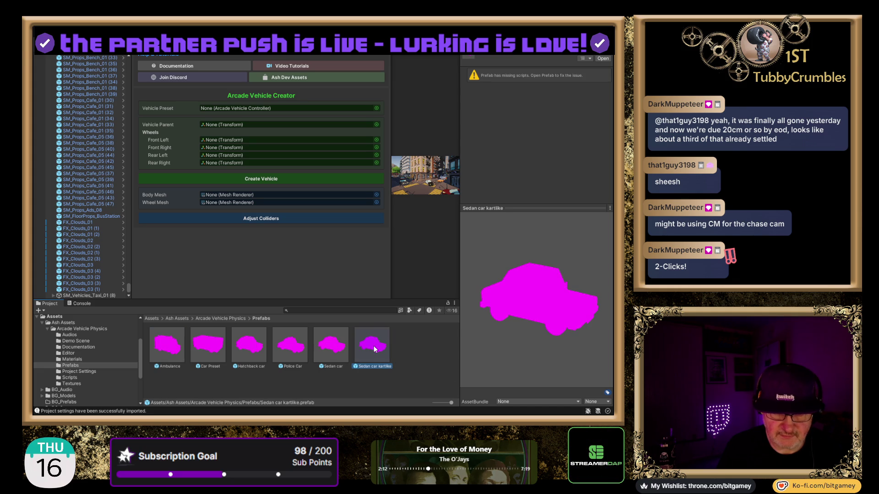
- Drag Sedan car kartlike toward the Vehicle Preset slot, cancel the drop, and list owned packages
{"action": "mouse_move", "coordinate": [374, 350]}
{"action": "left_mouse_down"}
{"action": "mouse_move", "coordinate": [254, 144]}
{"action": "mouse_move", "coordinate": [252, 112]}
{"action": "left_mouse_up"}
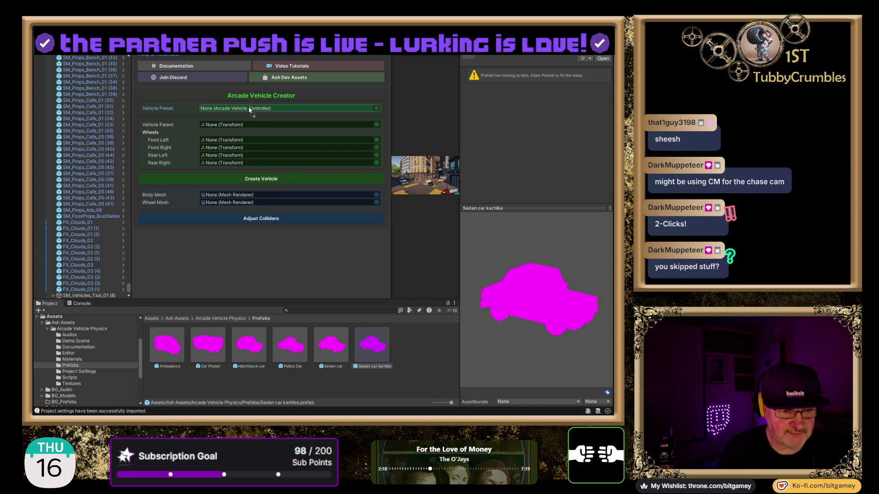
{"action": "left_click_drag", "start_coordinate": [250, 110], "coordinate": [404, 371]}
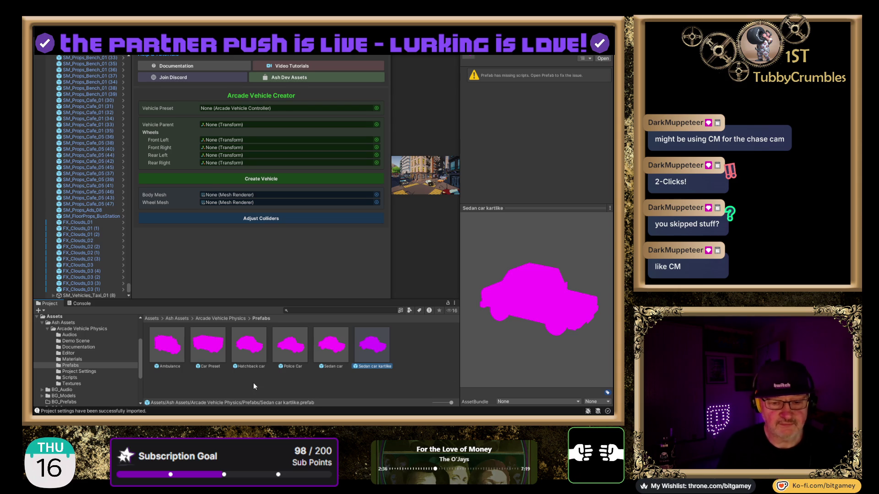
{"action": "left_click", "coordinate": [158, 79]}
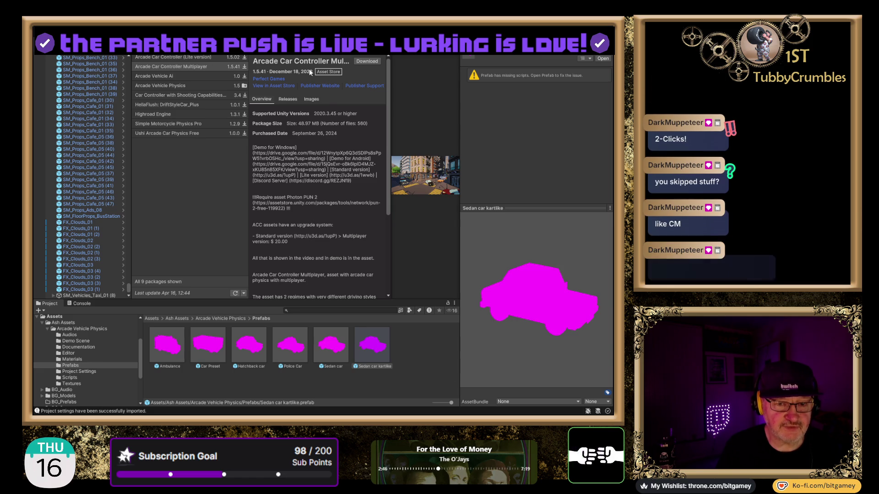
- Switch the Package Manager source from My Assets to Unity Registry
{"action": "left_click", "coordinate": [328, 54]}
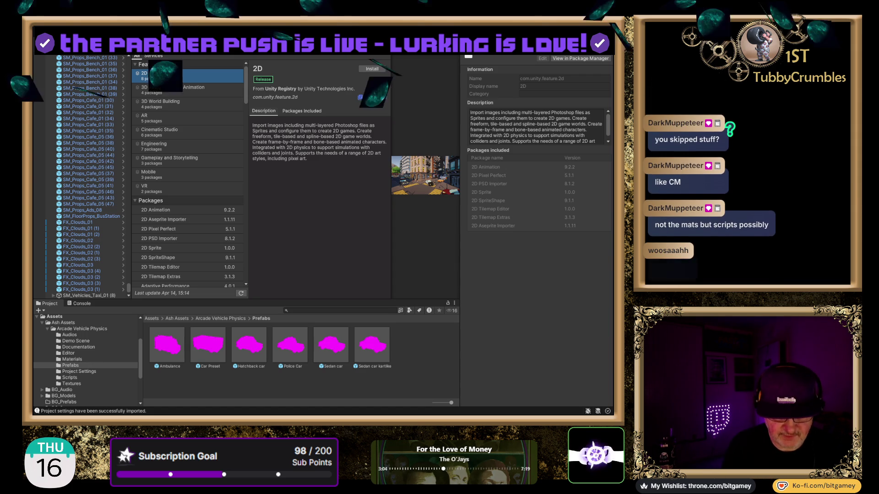
- Search the Unity Registry for 'cinemachine' and install Cinemachine 2.10.7
{"action": "type", "text": "cinemachine"}
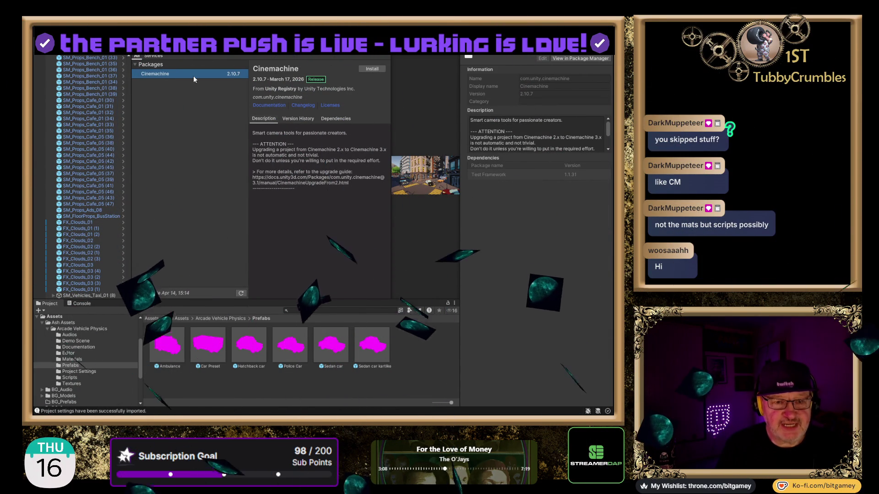
{"action": "left_click", "coordinate": [371, 69]}
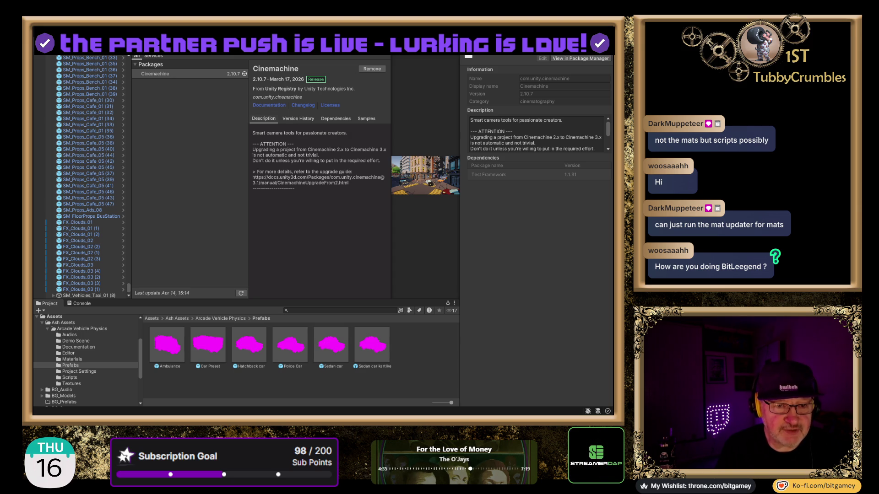
{"action": "left_click", "coordinate": [156, 73]}
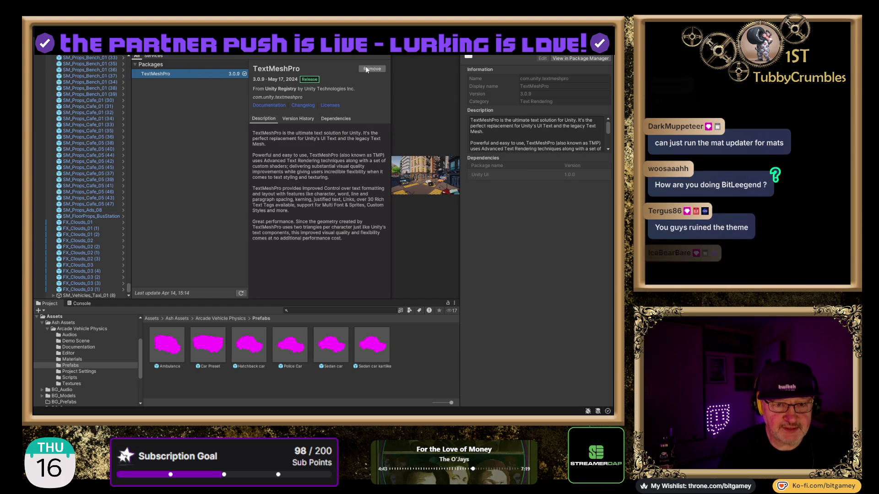
- Resize the details pane splitter while viewing the installed TextMeshPro 3.0.9 package
{"action": "left_click_drag", "start_coordinate": [390, 91], "coordinate": [373, 90]}
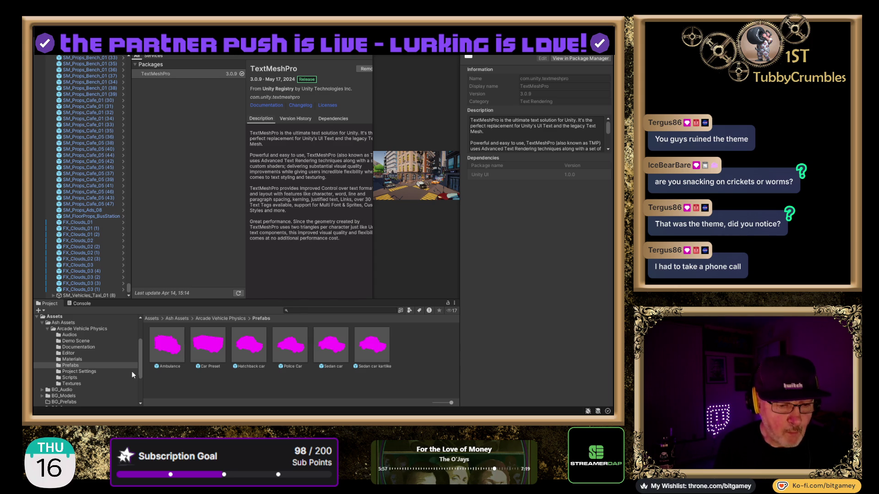
- Browse the Arcade Vehicle Physics and Toon Vehicles Free folders, then close the Package Manager
{"action": "left_click", "coordinate": [77, 328]}
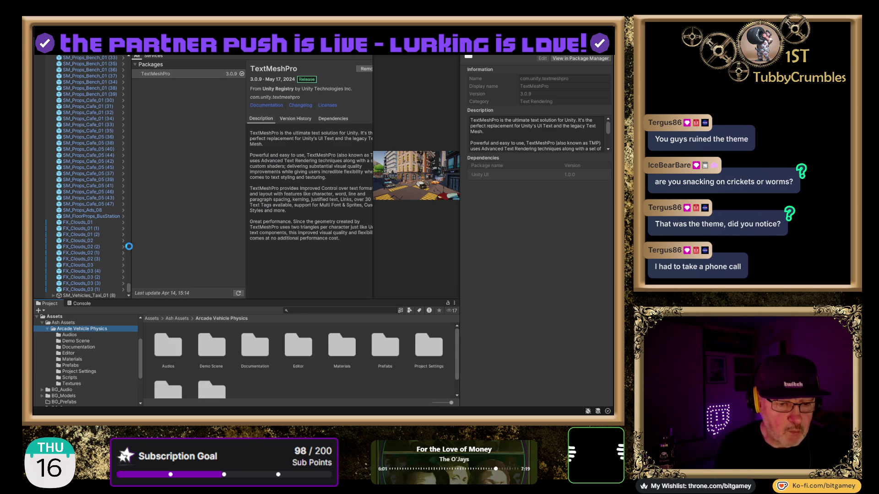
{"action": "left_click", "coordinate": [128, 239]}
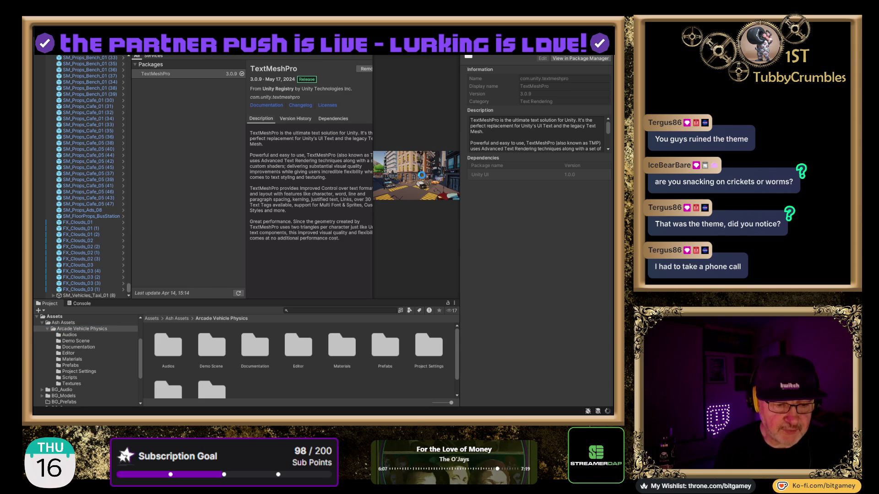
{"action": "left_click", "coordinate": [397, 198]}
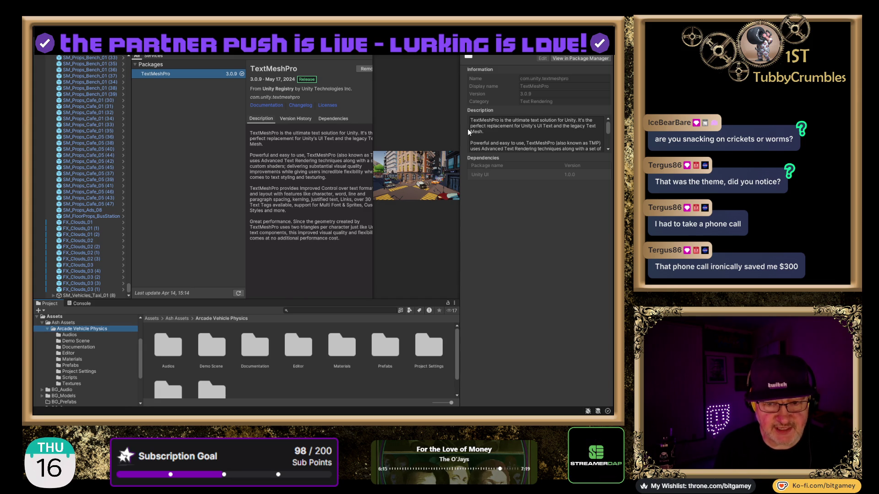
{"action": "scroll", "coordinate": [89, 366], "scroll_direction": "down", "scroll_amount": 5}
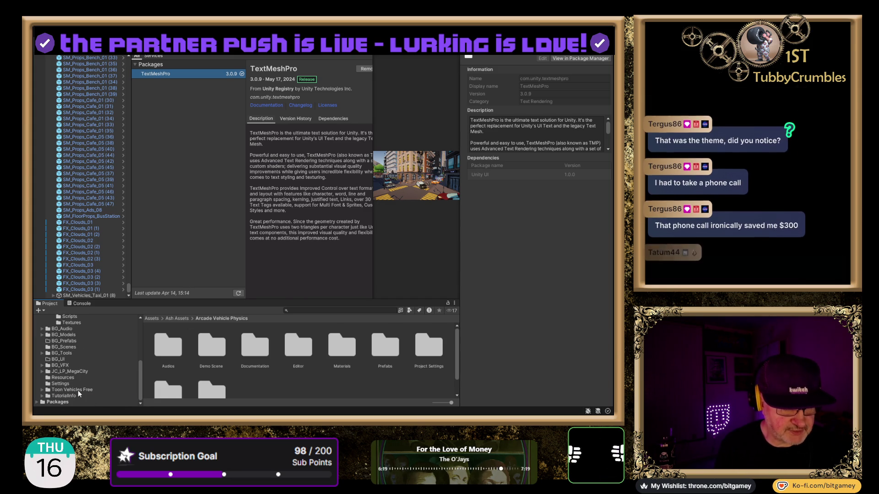
{"action": "left_click", "coordinate": [78, 390]}
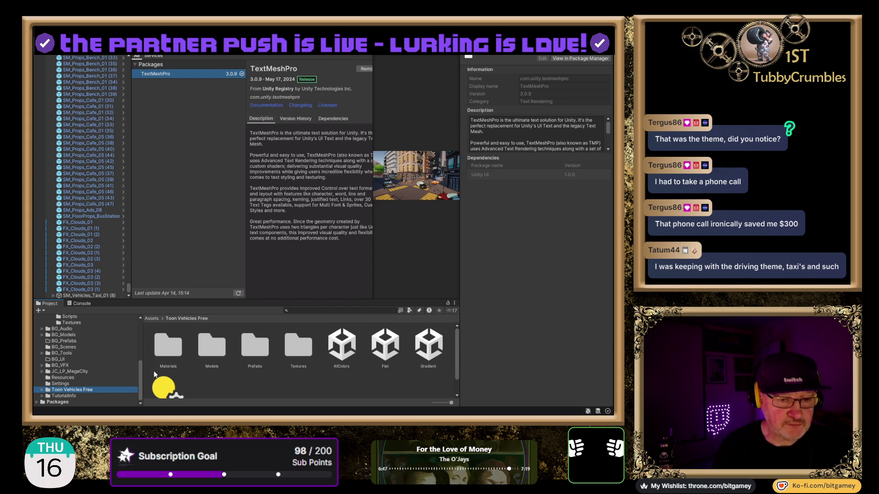
{"action": "scroll", "coordinate": [98, 342], "scroll_direction": "up", "scroll_amount": 10}
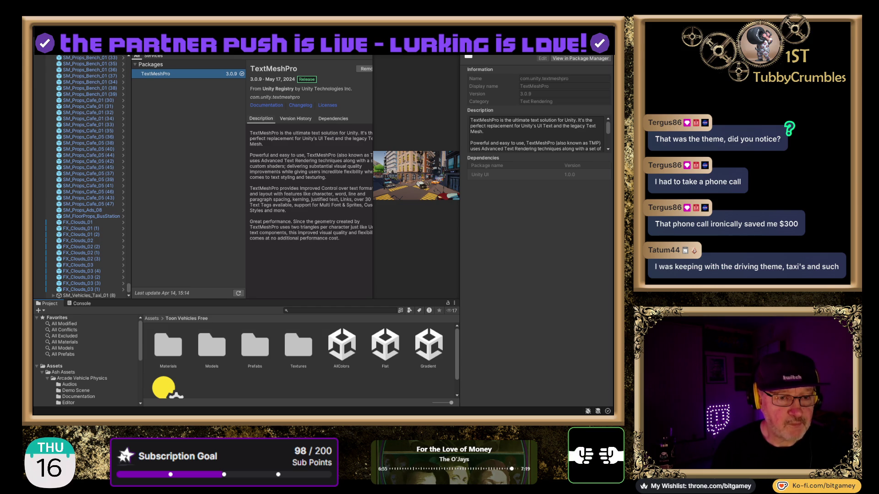
{"action": "left_click", "coordinate": [284, 289]}
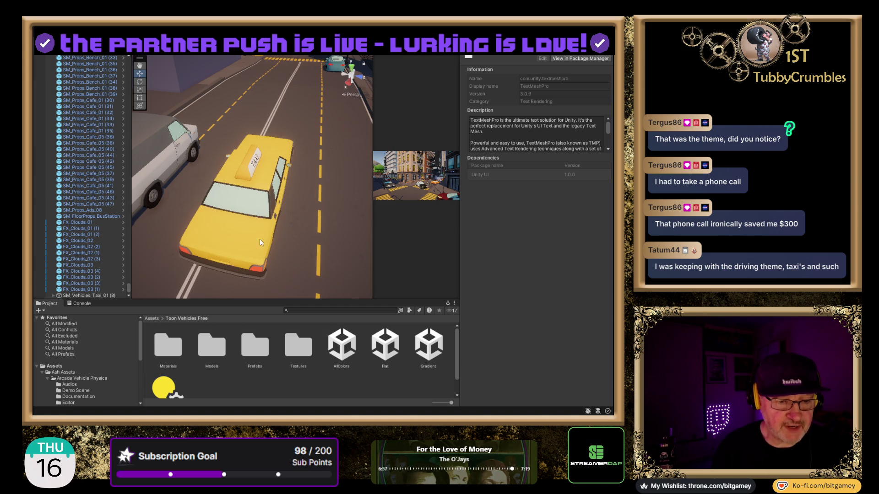
- Select the yellow taxi SM_Vehicles_Taxi_01 (8) in the Hierarchy
{"action": "left_click", "coordinate": [97, 295]}
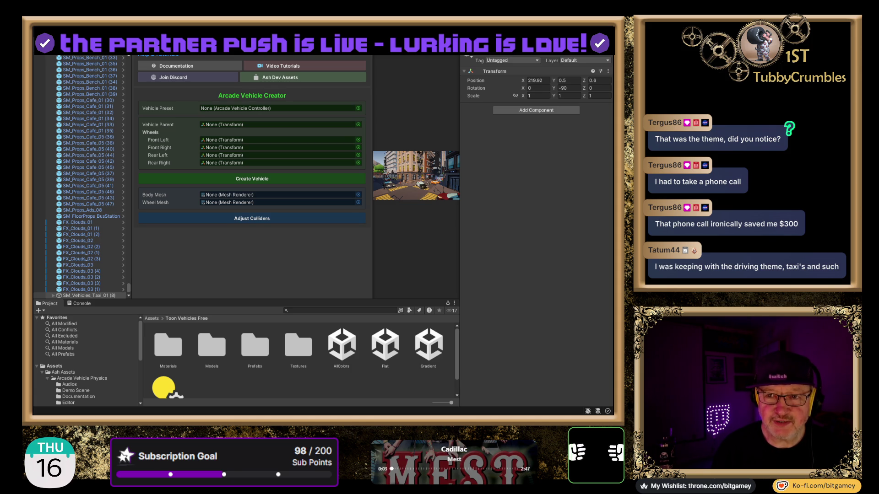
- Focus the empty Vehicle Preset field in the Arcade Vehicle Creator
{"action": "left_click", "coordinate": [279, 108]}
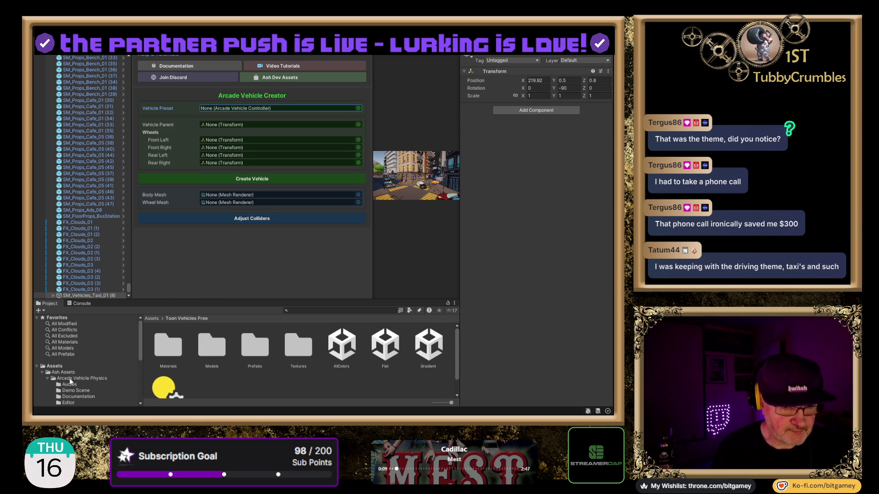
- Open the Arcade Vehicle Physics Prefabs folder and select the Ambulance prefab with its preview collapsed
{"action": "scroll", "coordinate": [88, 367], "scroll_direction": "down", "scroll_amount": 2}
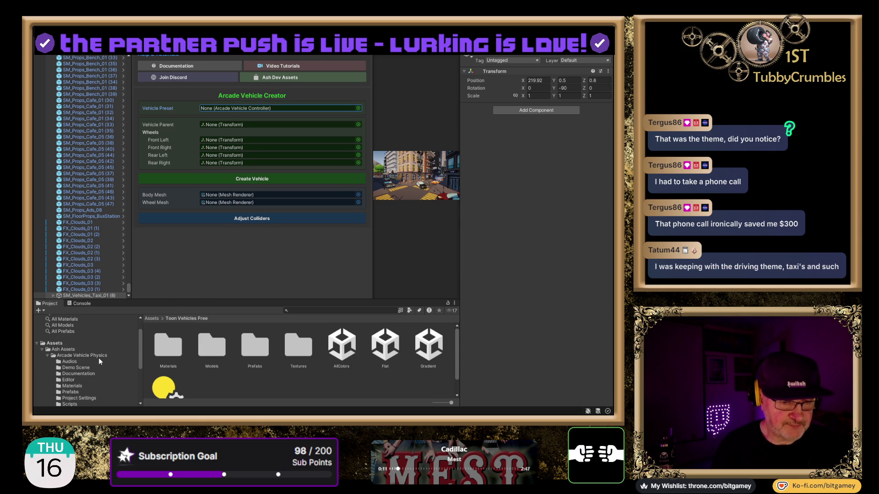
{"action": "left_click", "coordinate": [72, 392]}
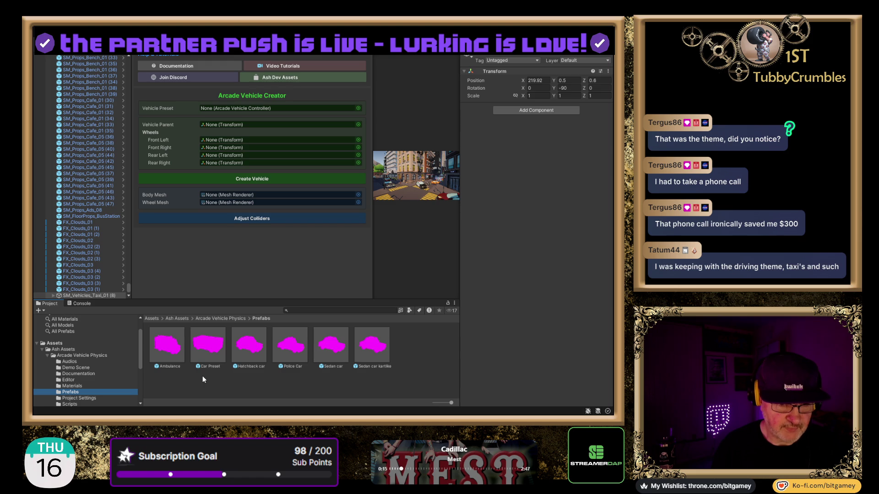
{"action": "left_click", "coordinate": [176, 347]}
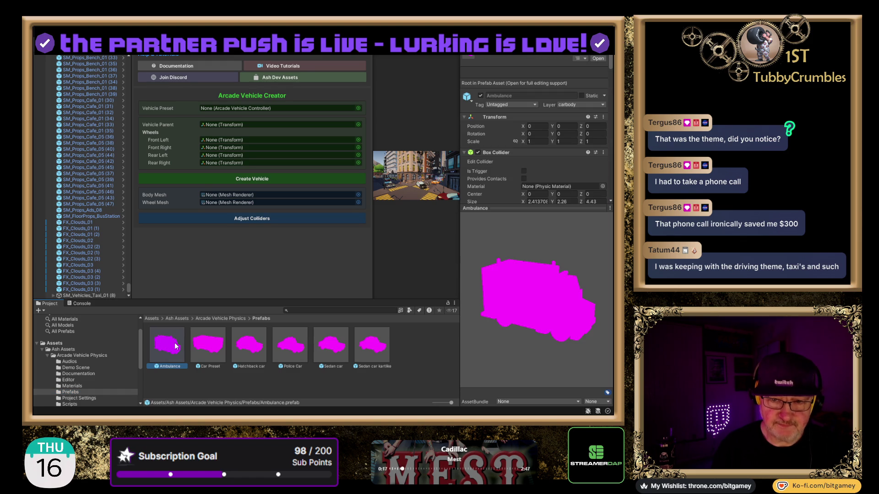
{"action": "left_click", "coordinate": [537, 208]}
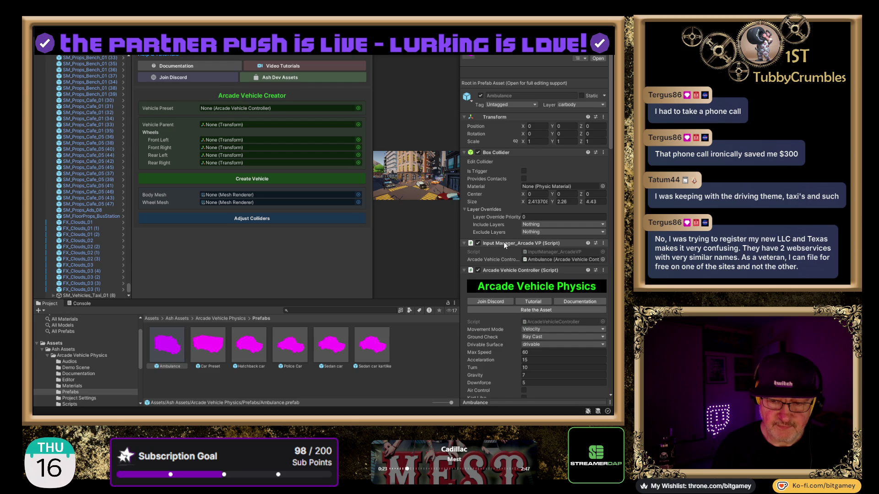
- Review the Ambulance's Box Collider, input manager and Arcade Vehicle Controller settings
{"action": "scroll", "coordinate": [507, 259], "scroll_direction": "down", "scroll_amount": 8}
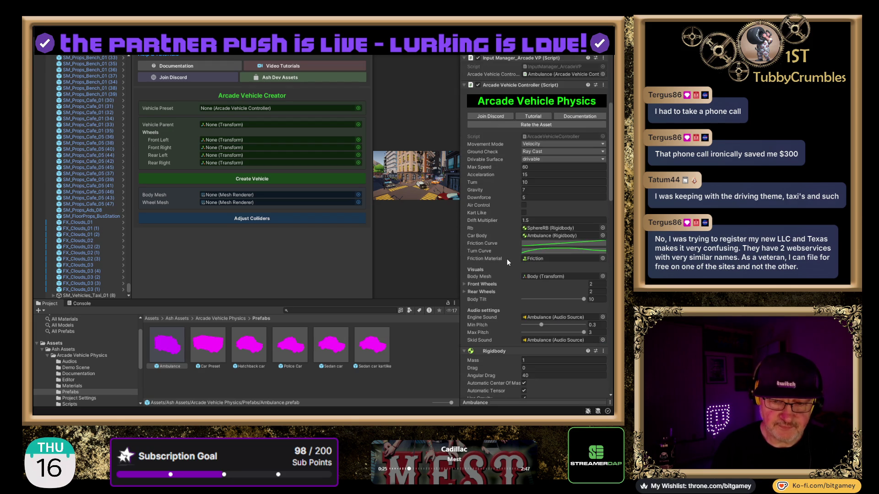
{"action": "scroll", "coordinate": [507, 259], "scroll_direction": "down", "scroll_amount": 15}
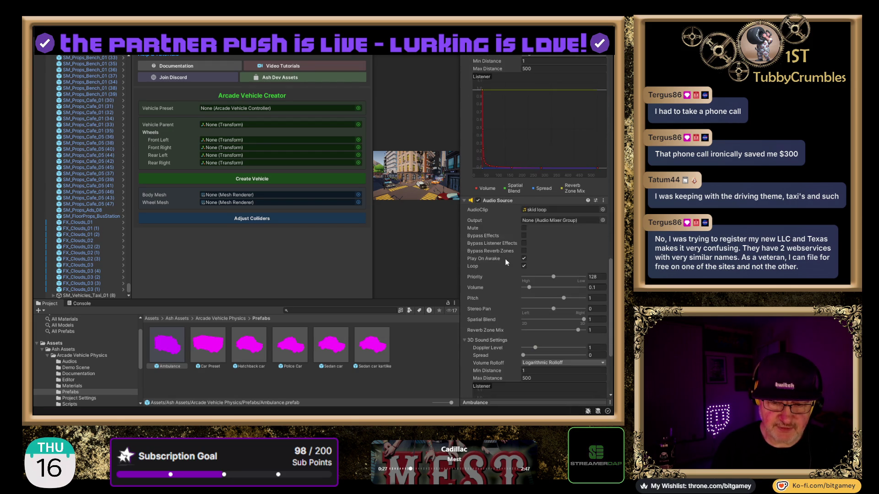
{"action": "scroll", "coordinate": [505, 259], "scroll_direction": "down", "scroll_amount": 12}
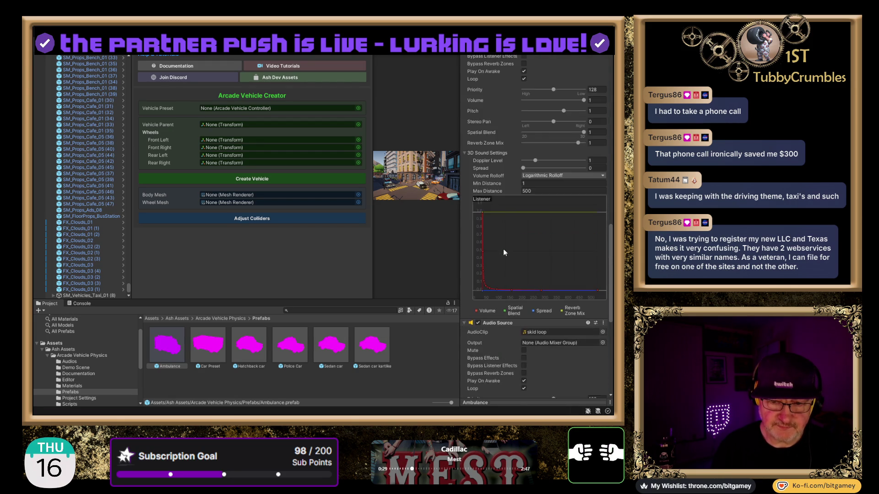
{"action": "scroll", "coordinate": [503, 250], "scroll_direction": "up", "scroll_amount": 14}
{"action": "scroll", "coordinate": [504, 249], "scroll_direction": "up", "scroll_amount": 10}
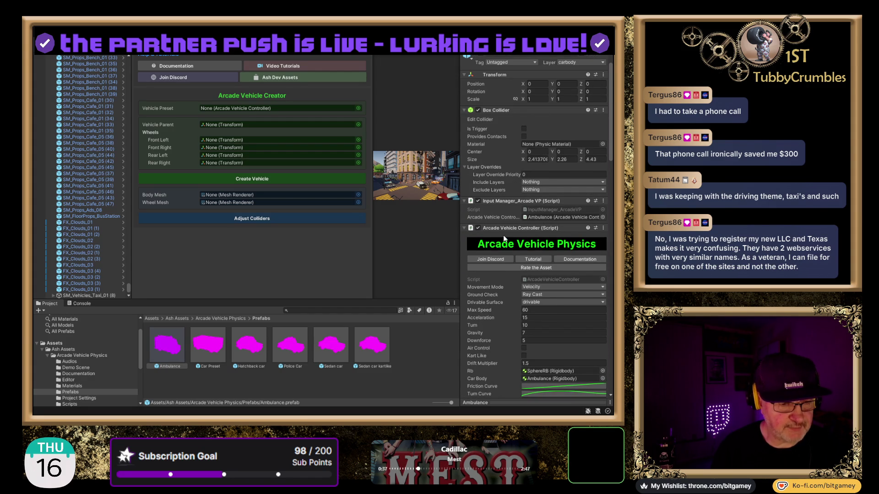
{"action": "scroll", "coordinate": [504, 235], "scroll_direction": "up", "scroll_amount": 2}
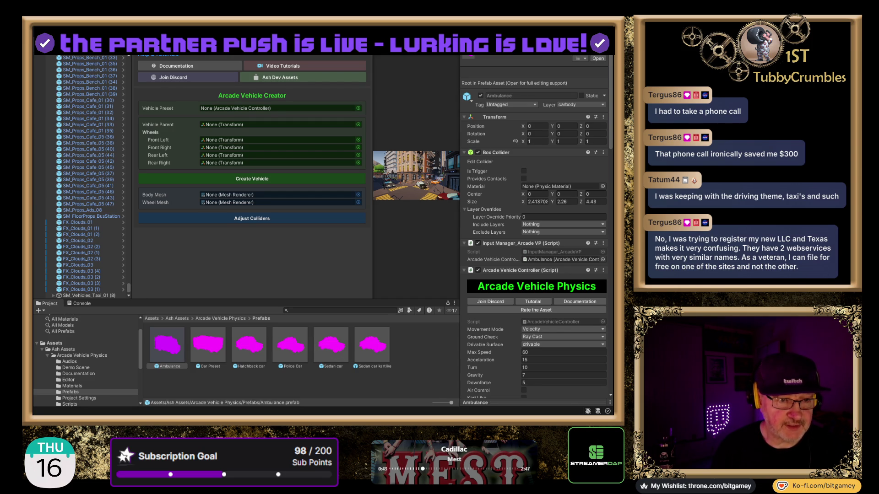
{"action": "scroll", "coordinate": [103, 369], "scroll_direction": "down", "scroll_amount": 2}
{"action": "left_click", "coordinate": [78, 363]}
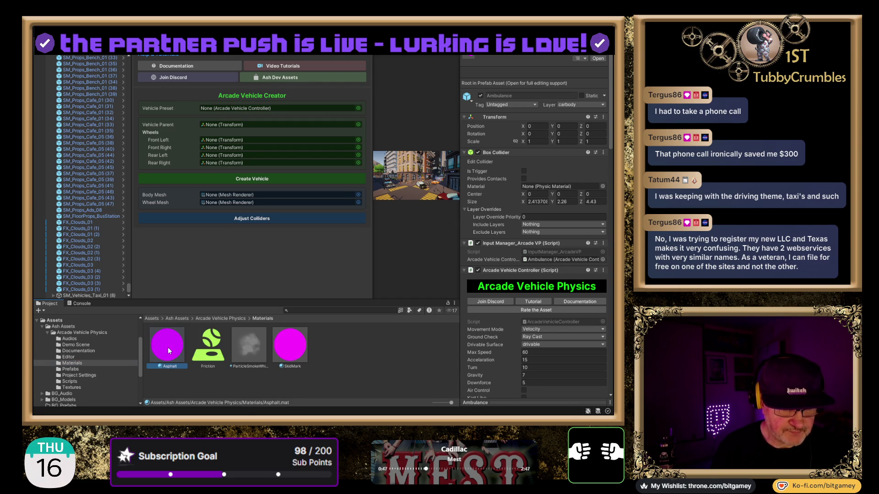
- Switch Asphalt and SkidMark to Universal Render Pipeline/Lit, then reselect the Ambulance prefab
{"action": "left_click", "coordinate": [287, 344], "text": "ctrl"}
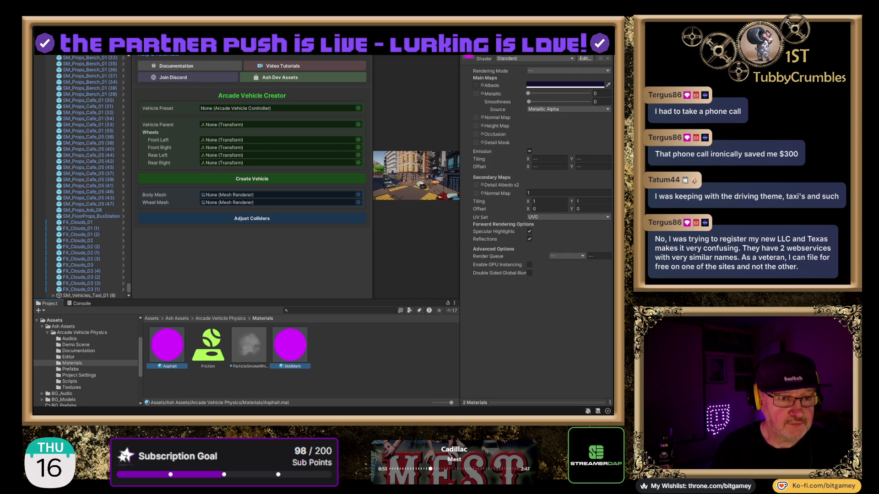
{"action": "left_click", "coordinate": [321, 351]}
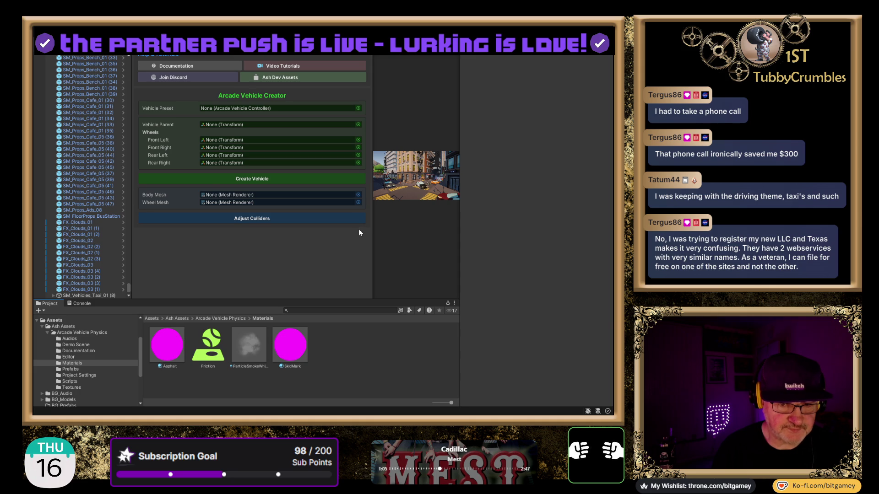
{"action": "left_click", "coordinate": [159, 348]}
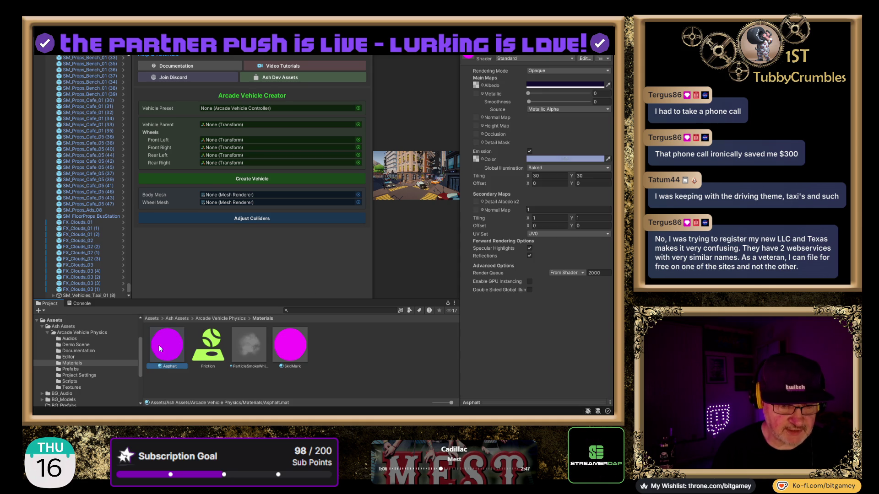
{"action": "left_click", "coordinate": [289, 353], "text": "ctrl"}
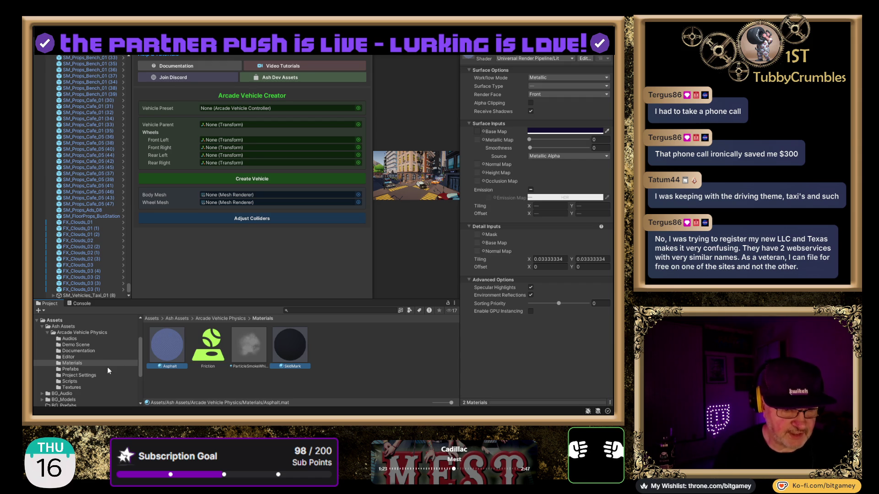
{"action": "scroll", "coordinate": [109, 363], "scroll_direction": "down", "scroll_amount": 2}
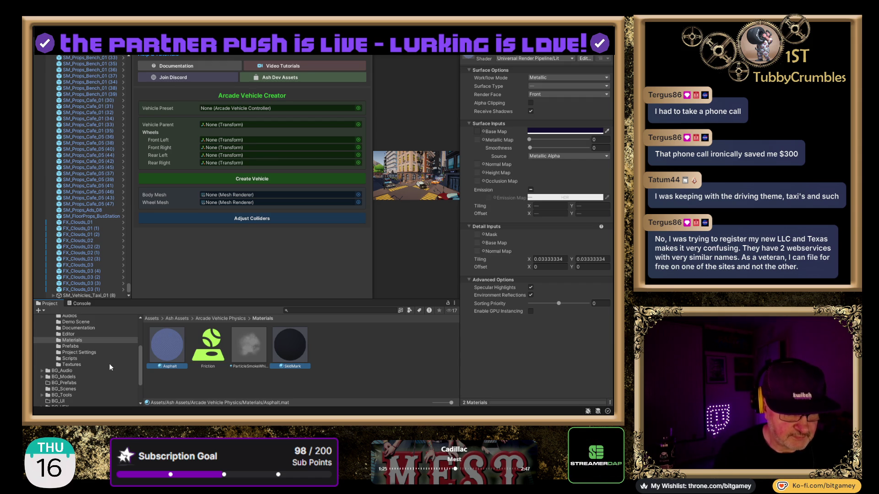
{"action": "left_click", "coordinate": [79, 347]}
{"action": "left_click", "coordinate": [167, 352]}
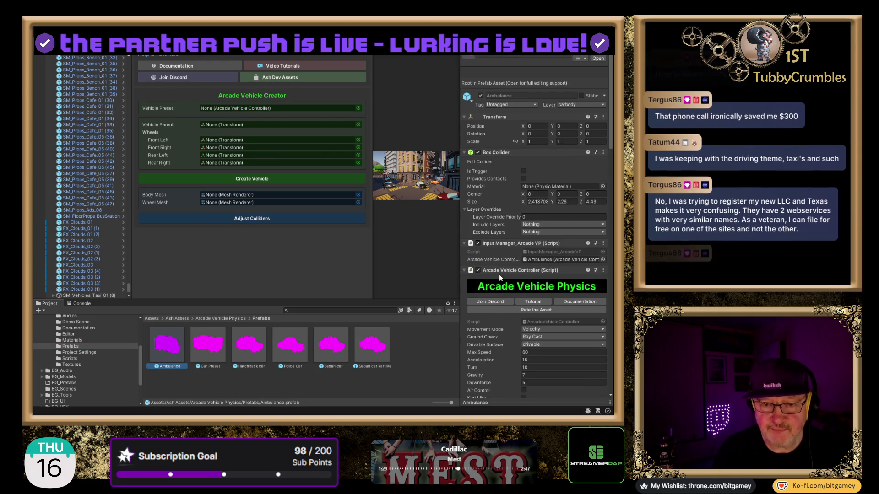
- Scroll the Ambulance prefab's Inspector to its skid loop Audio Source (volume 0.1, max distance 500)
{"action": "scroll", "coordinate": [499, 273], "scroll_direction": "down", "scroll_amount": 15}
{"action": "scroll", "coordinate": [499, 273], "scroll_direction": "down", "scroll_amount": 5}
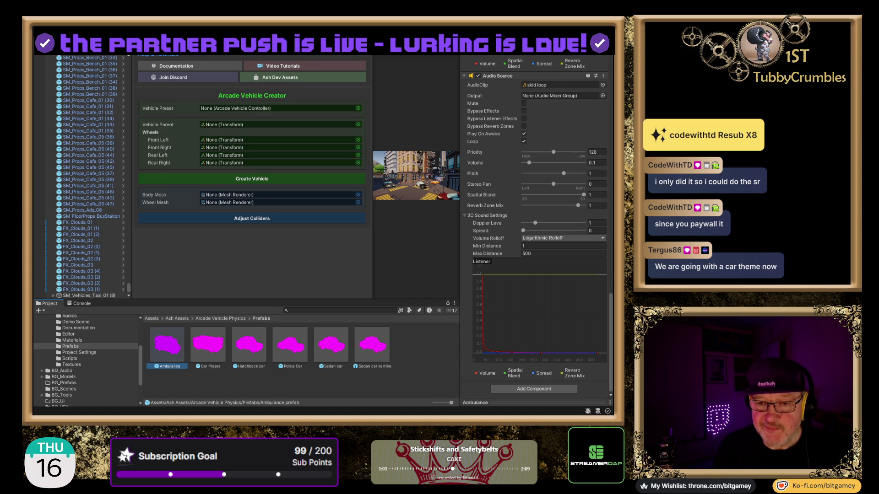
- Place an Ambulance prefab instance into the scene hierarchy
{"action": "scroll", "coordinate": [535, 275], "scroll_direction": "down", "scroll_amount": 3}
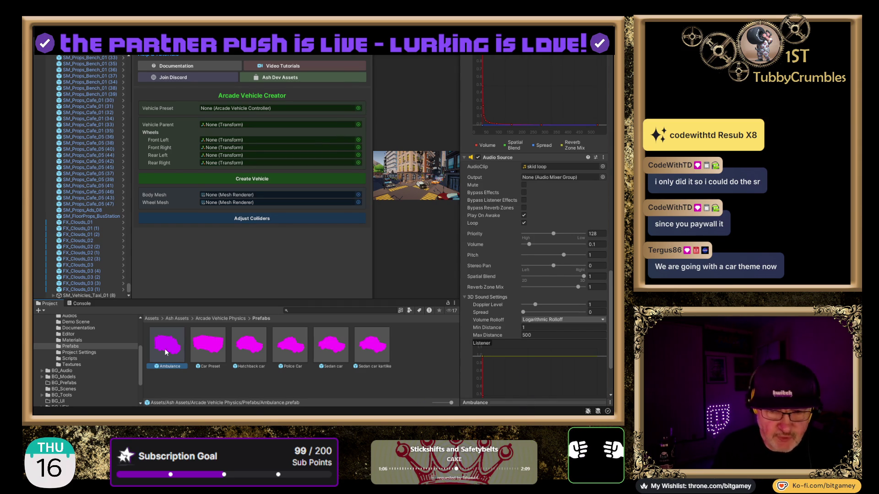
{"action": "scroll", "coordinate": [507, 281], "scroll_direction": "down", "scroll_amount": 3}
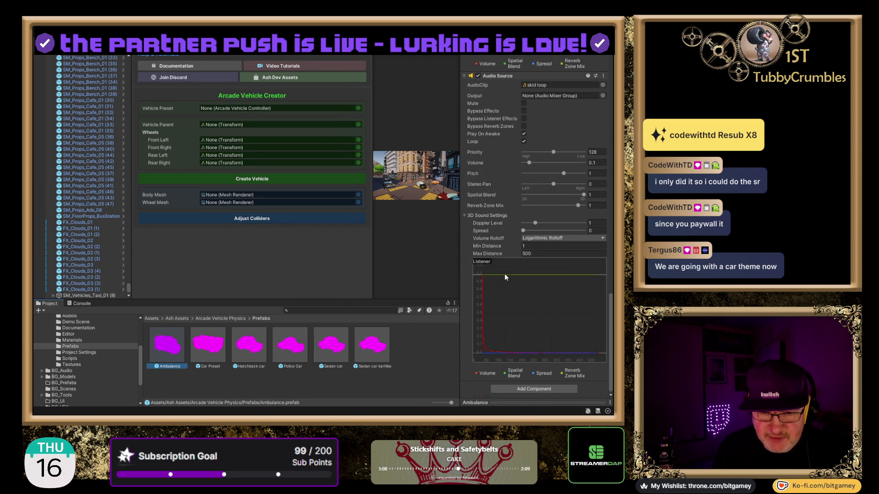
{"action": "scroll", "coordinate": [502, 263], "scroll_direction": "up", "scroll_amount": 6}
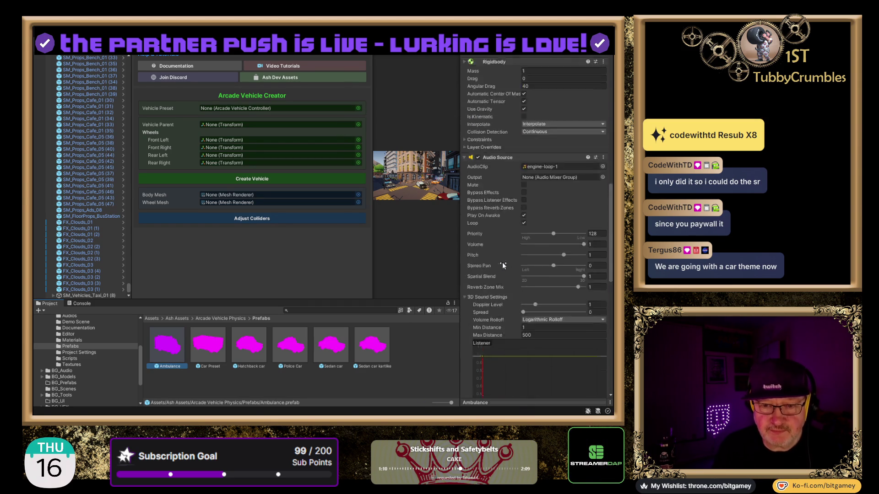
{"action": "scroll", "coordinate": [502, 262], "scroll_direction": "up", "scroll_amount": 10}
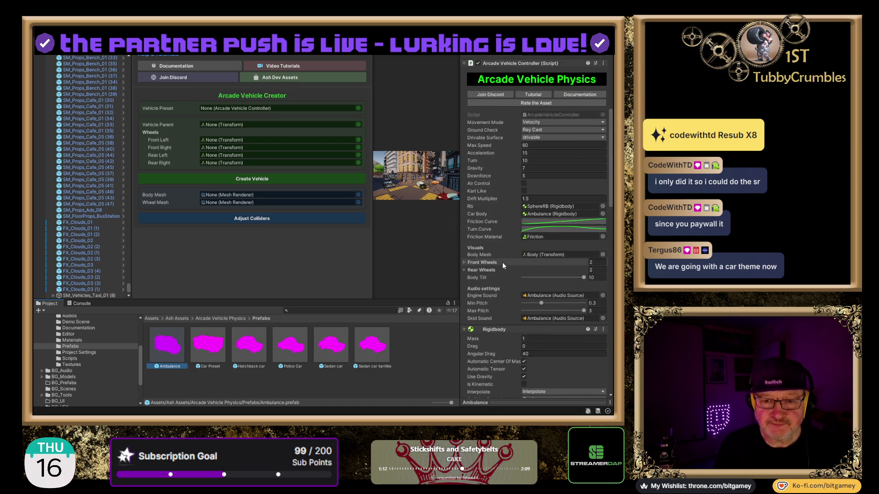
{"action": "scroll", "coordinate": [502, 262], "scroll_direction": "up", "scroll_amount": 3}
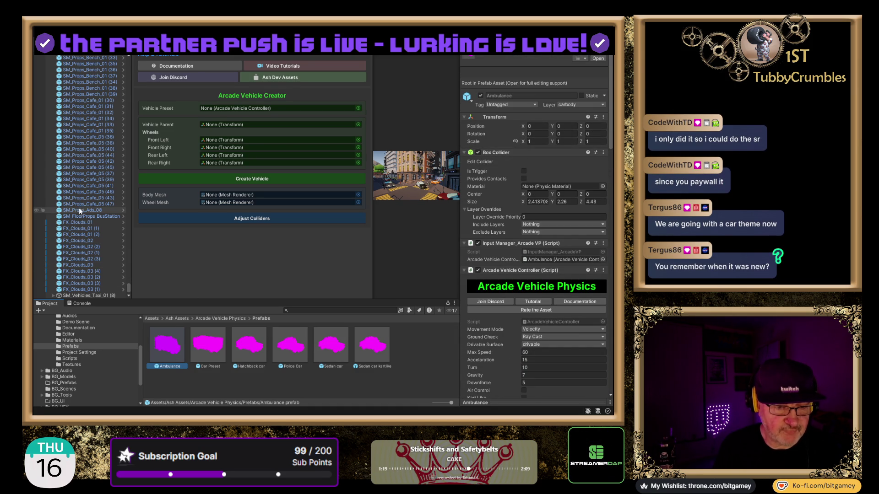
{"action": "scroll", "coordinate": [108, 322], "scroll_direction": "up", "scroll_amount": 3}
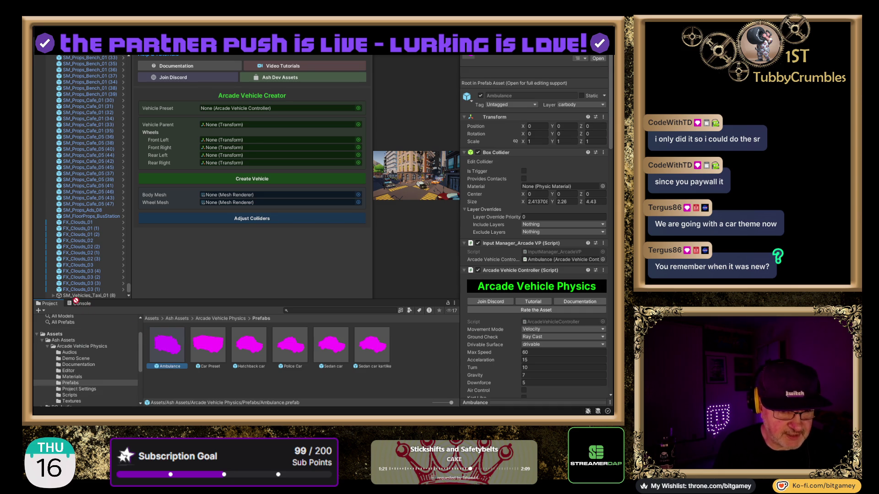
{"action": "left_click_drag", "start_coordinate": [68, 298], "coordinate": [53, 298]}
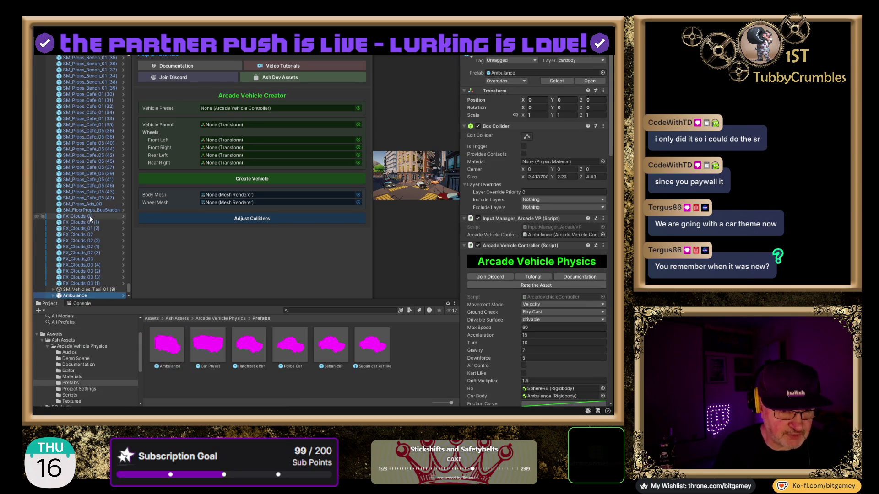
- Expand the Ambulance instance and inspect its SphereRB and Mesh children
{"action": "left_click", "coordinate": [54, 296]}
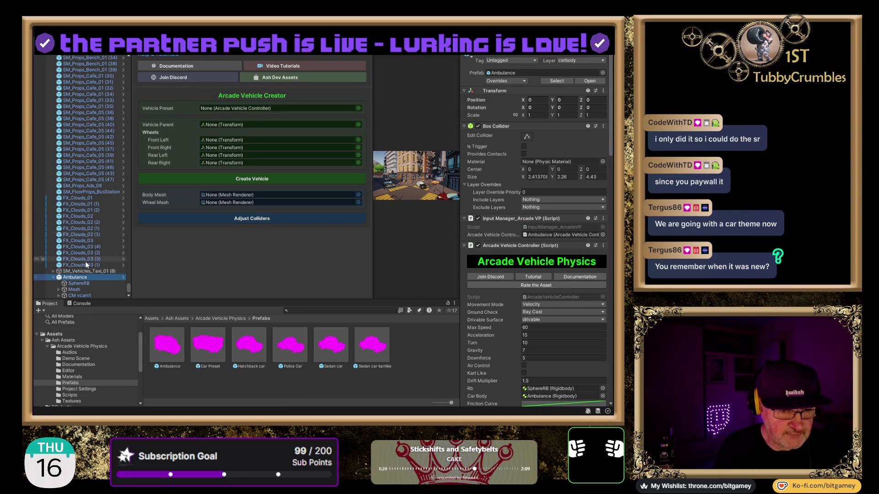
{"action": "left_click", "coordinate": [87, 283]}
{"action": "left_click", "coordinate": [95, 289]}
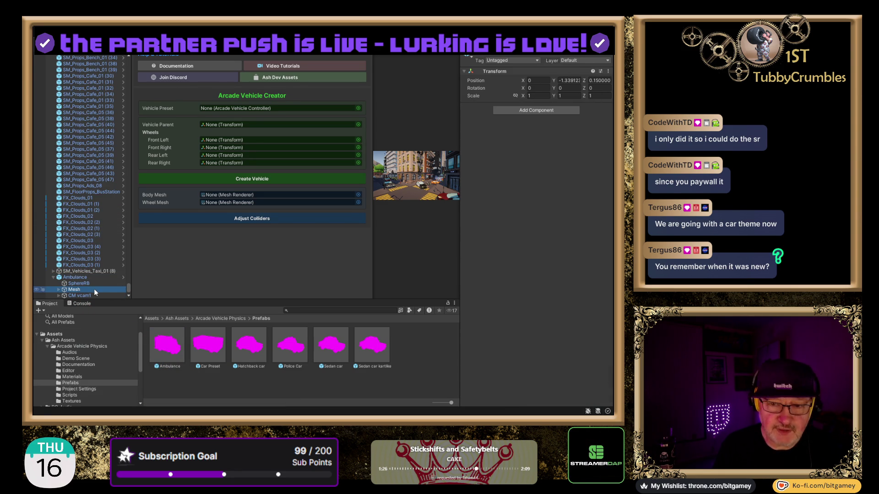
- Fold the Ambulance root's Arcade Vehicle Controller, Input Manager, Rigidbody and both Audio Source components
{"action": "left_click", "coordinate": [93, 284]}
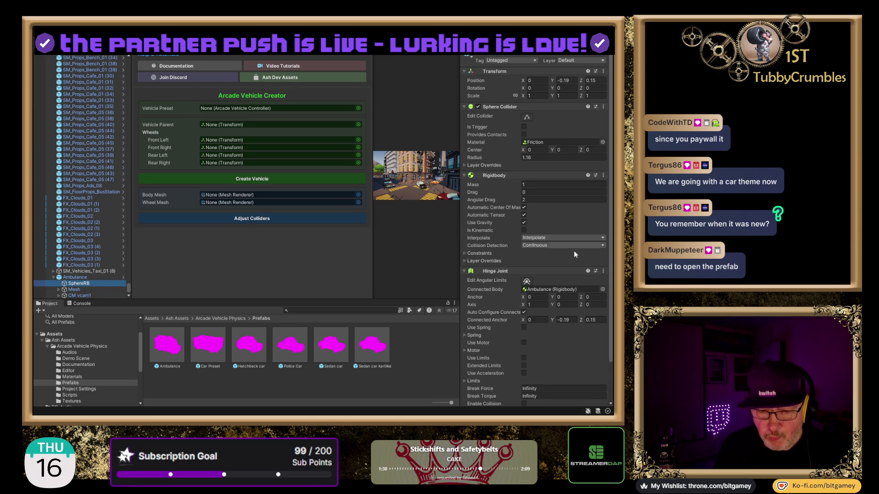
{"action": "scroll", "coordinate": [501, 266], "scroll_direction": "down", "scroll_amount": 3}
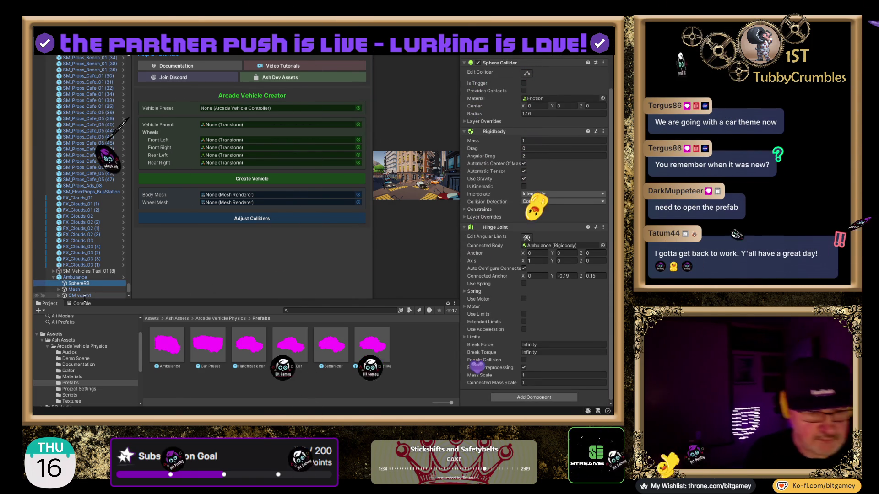
{"action": "left_click", "coordinate": [74, 277]}
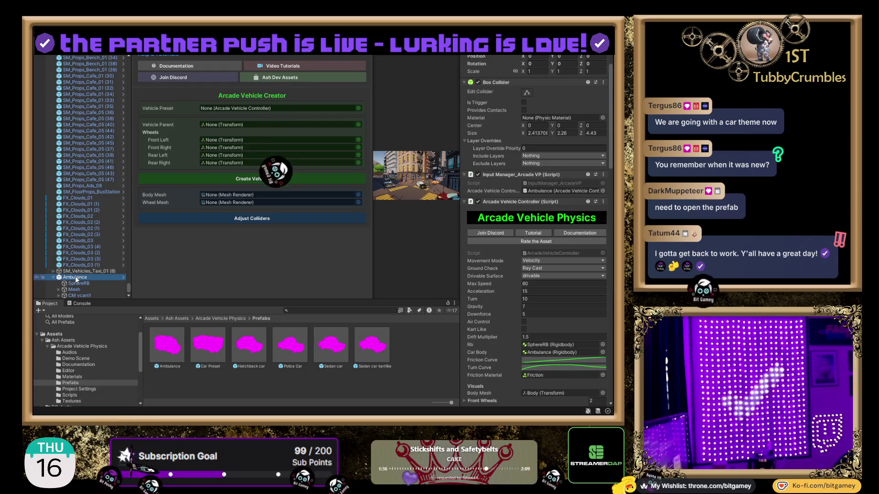
{"action": "left_click", "coordinate": [476, 202]}
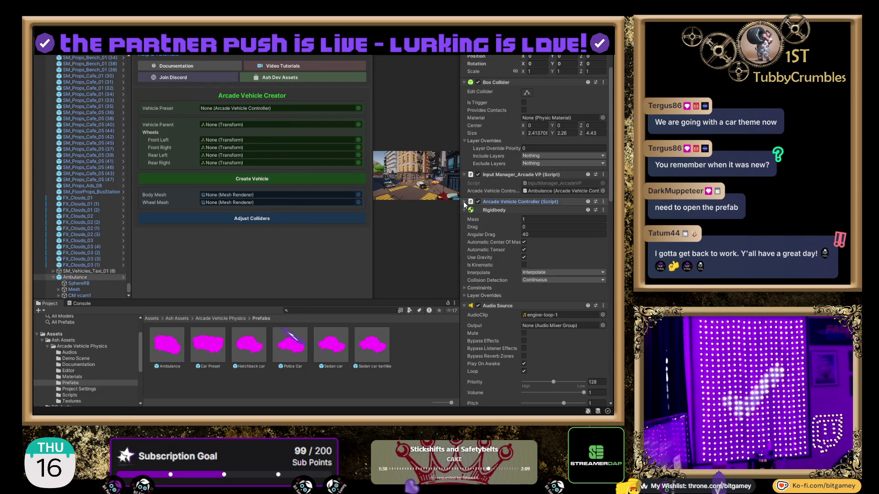
{"action": "left_click", "coordinate": [464, 175]}
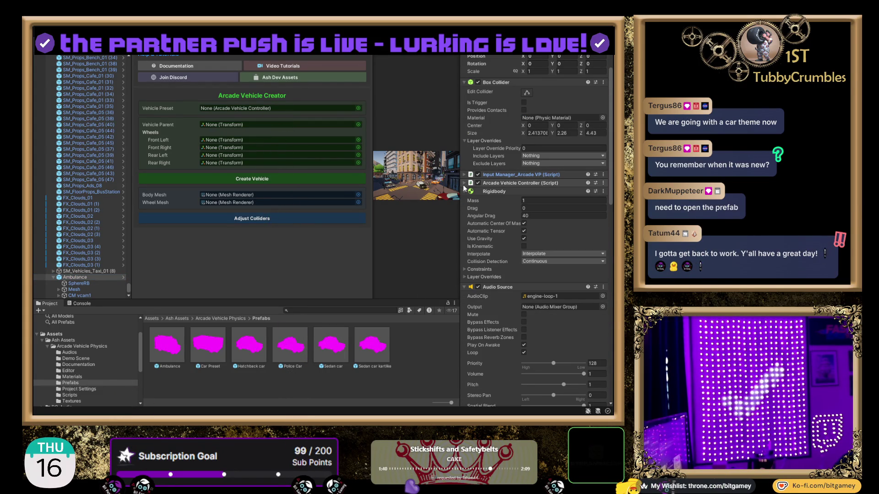
{"action": "left_click", "coordinate": [465, 192]}
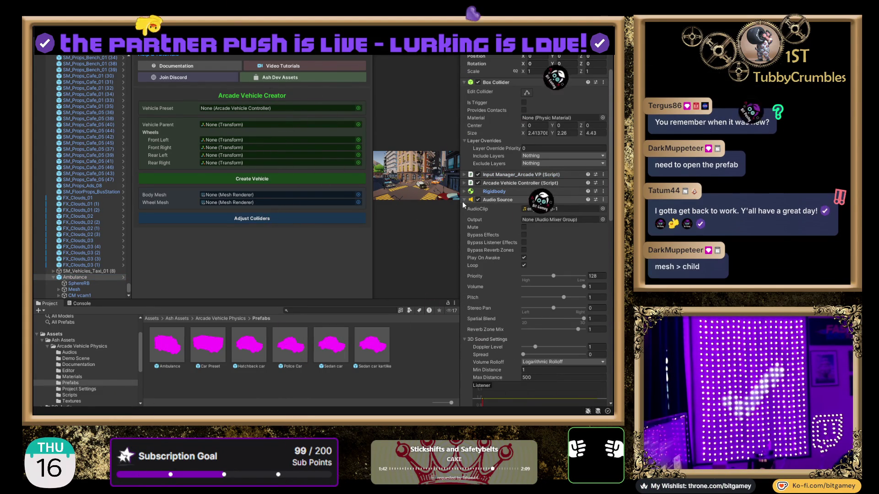
{"action": "left_click", "coordinate": [465, 200]}
{"action": "left_click", "coordinate": [463, 209]}
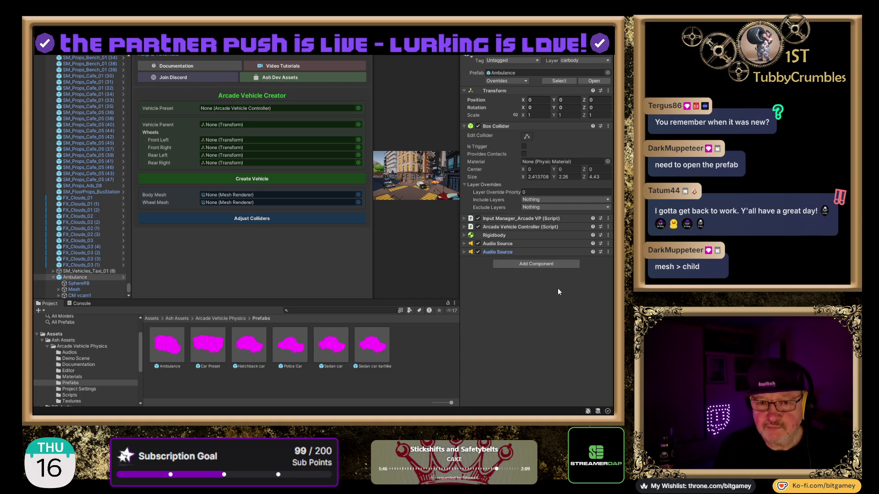
- Drill through Mesh > Body > Ambulance > Body to the innermost Ambulance model with its Cars_Red material
{"action": "left_click", "coordinate": [59, 289]}
{"action": "left_click", "coordinate": [77, 295]}
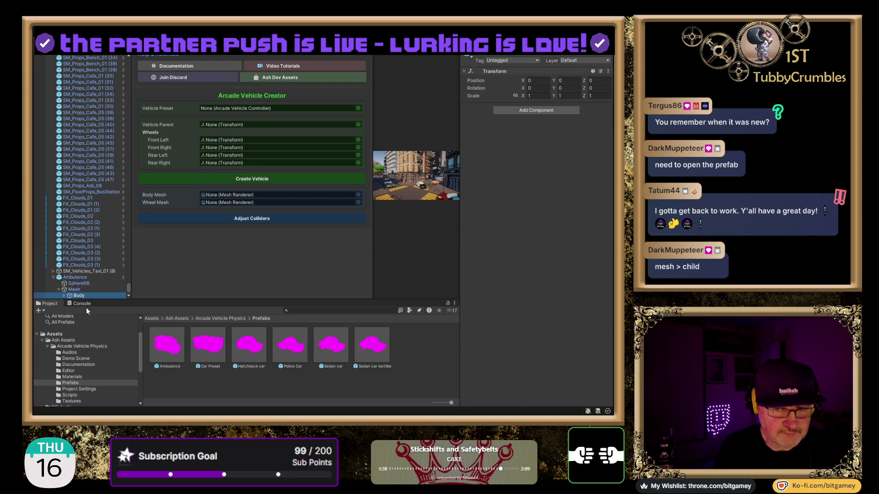
{"action": "scroll", "coordinate": [68, 288], "scroll_direction": "down", "scroll_amount": 1}
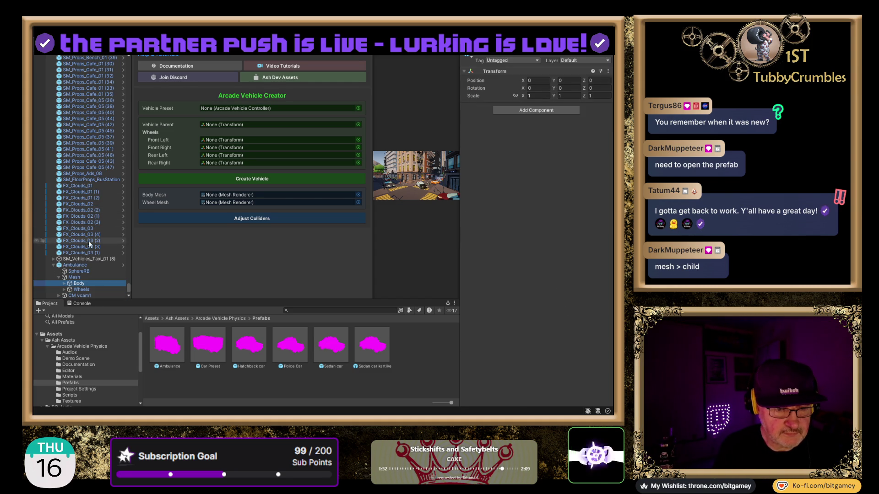
{"action": "left_click", "coordinate": [64, 284]}
{"action": "left_click", "coordinate": [83, 290]}
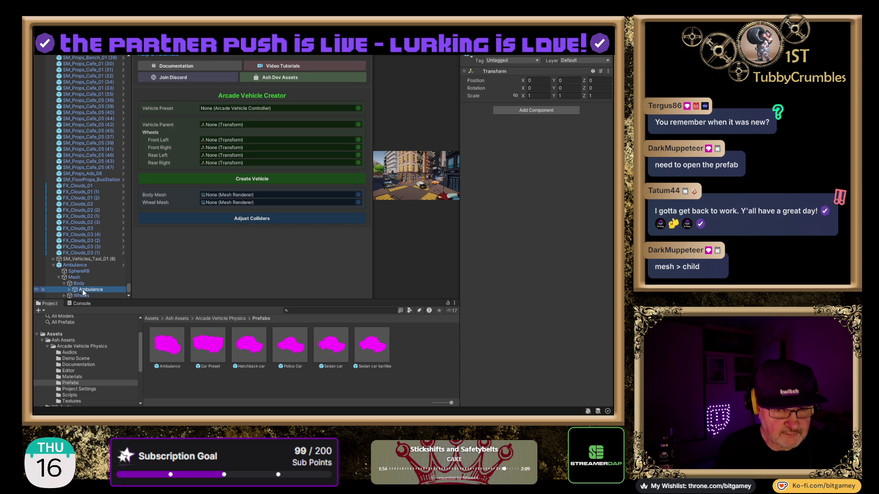
{"action": "left_click", "coordinate": [70, 290]}
{"action": "scroll", "coordinate": [74, 288], "scroll_direction": "down", "scroll_amount": 1}
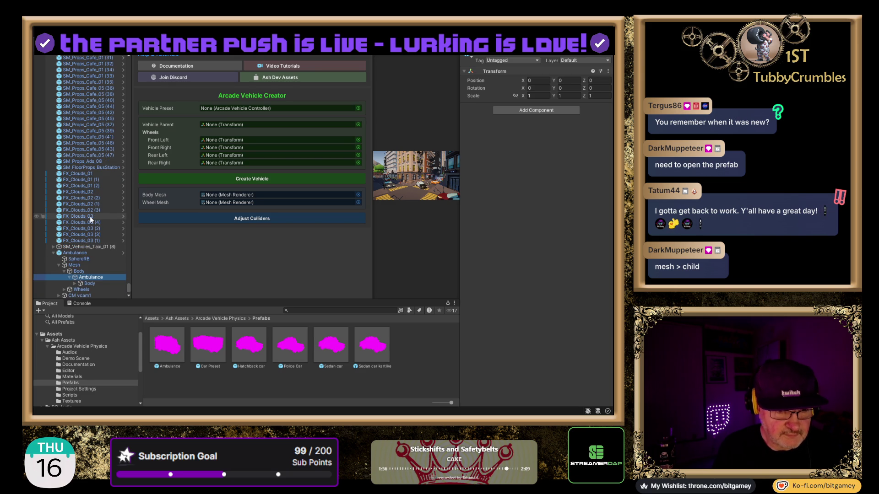
{"action": "left_click", "coordinate": [88, 283]}
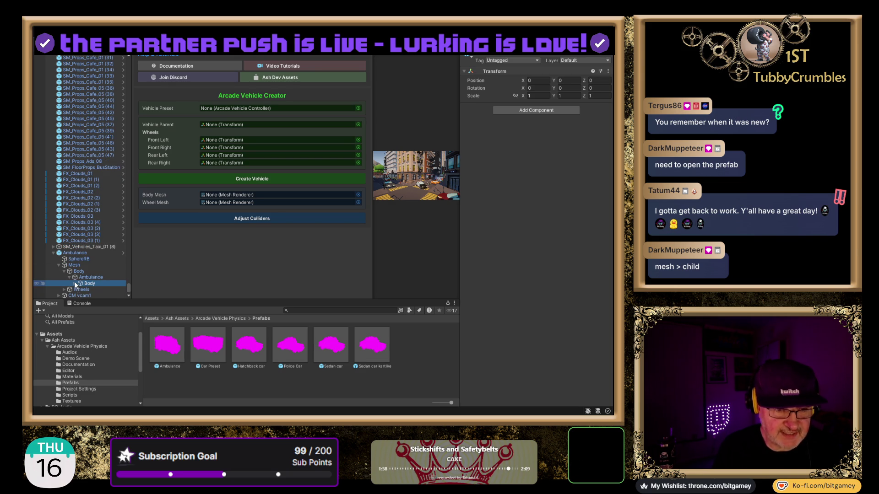
{"action": "left_click", "coordinate": [75, 284]}
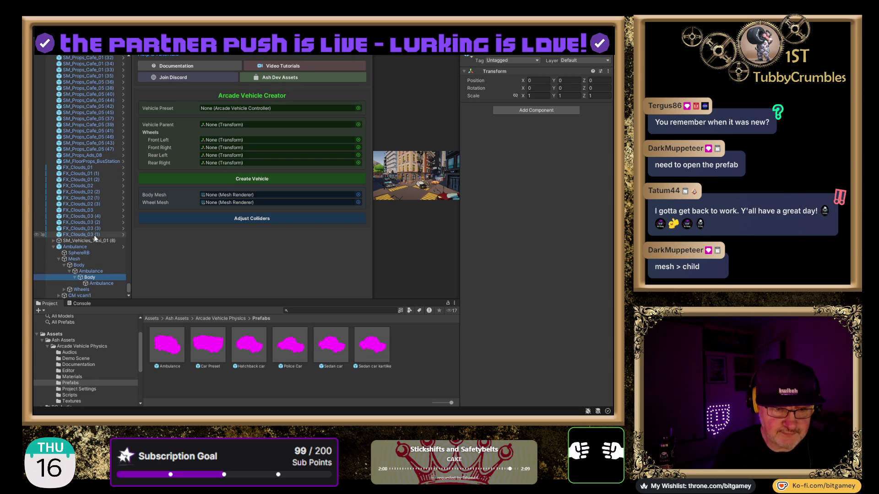
{"action": "left_click", "coordinate": [95, 284]}
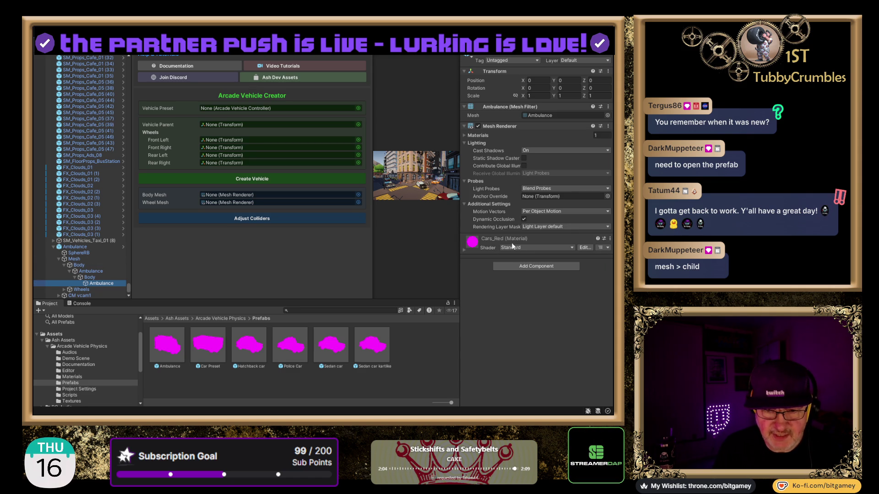
- Search for cars_ and multi-select the Cars_Black, Cars_Blue and Cars_BlueDark materials for URP Lit
{"action": "left_click", "coordinate": [321, 310]}
{"action": "type", "text": "cars"}
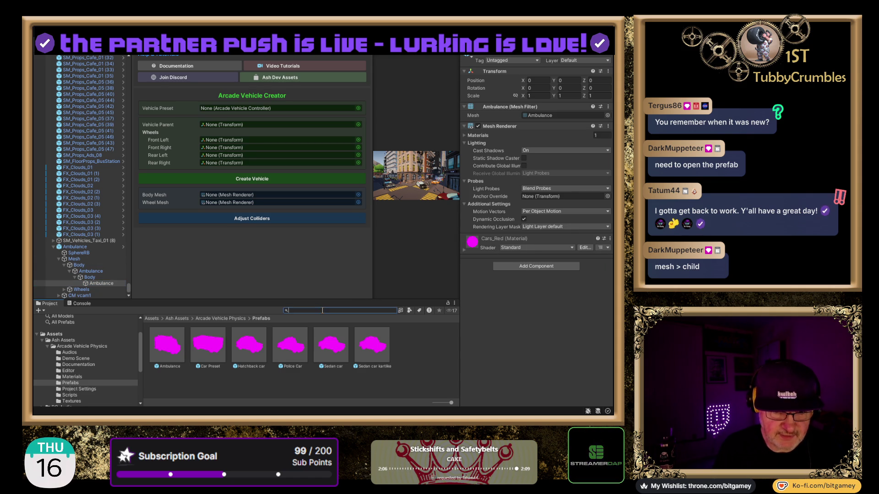
{"action": "type", "text": "_"}
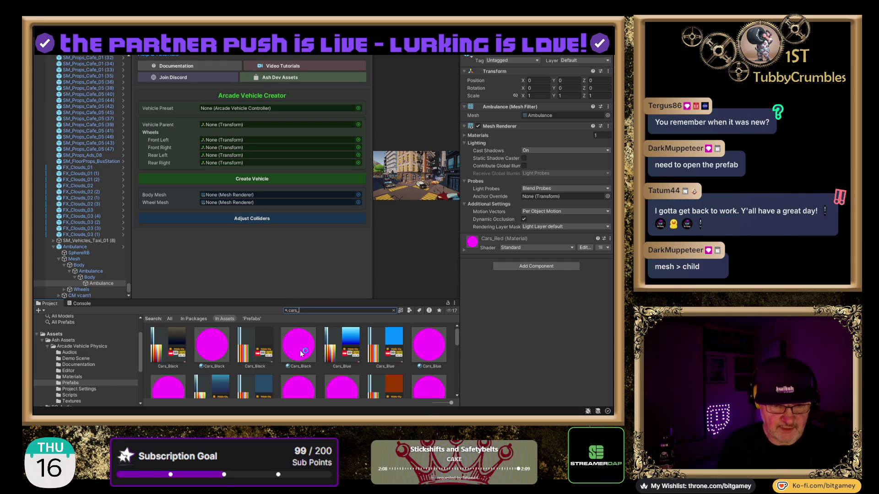
{"action": "left_click", "coordinate": [217, 344]}
{"action": "left_click", "coordinate": [301, 349], "text": "ctrl"}
{"action": "left_click", "coordinate": [424, 344], "text": "ctrl"}
{"action": "scroll", "coordinate": [426, 362], "scroll_direction": "down", "scroll_amount": 1}
{"action": "left_click", "coordinate": [342, 369], "text": "ctrl"}
{"action": "left_click", "coordinate": [299, 369], "text": "ctrl"}
{"action": "left_click", "coordinate": [185, 376], "text": "ctrl"}
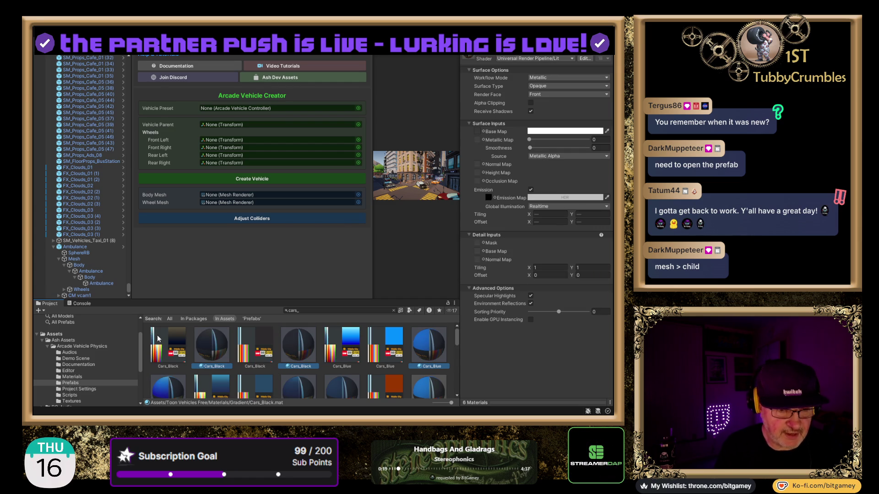
- Clear the material search and return to the Arcade Vehicle Physics Prefabs folder
{"action": "left_click", "coordinate": [77, 383]}
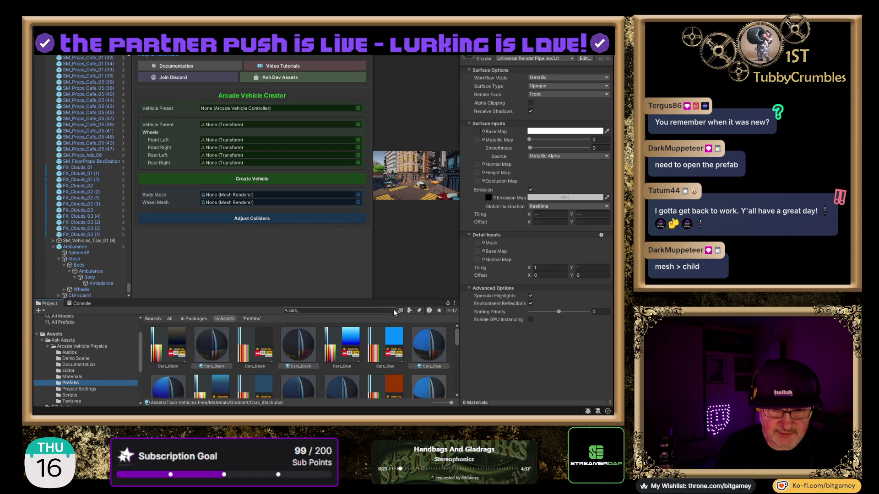
{"action": "left_click", "coordinate": [393, 311]}
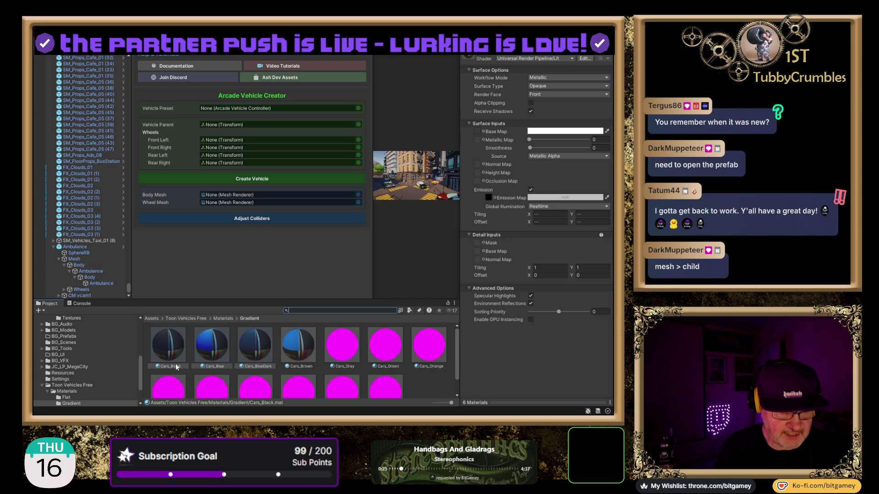
{"action": "scroll", "coordinate": [76, 338], "scroll_direction": "up", "scroll_amount": 3}
{"action": "scroll", "coordinate": [77, 338], "scroll_direction": "up", "scroll_amount": 3}
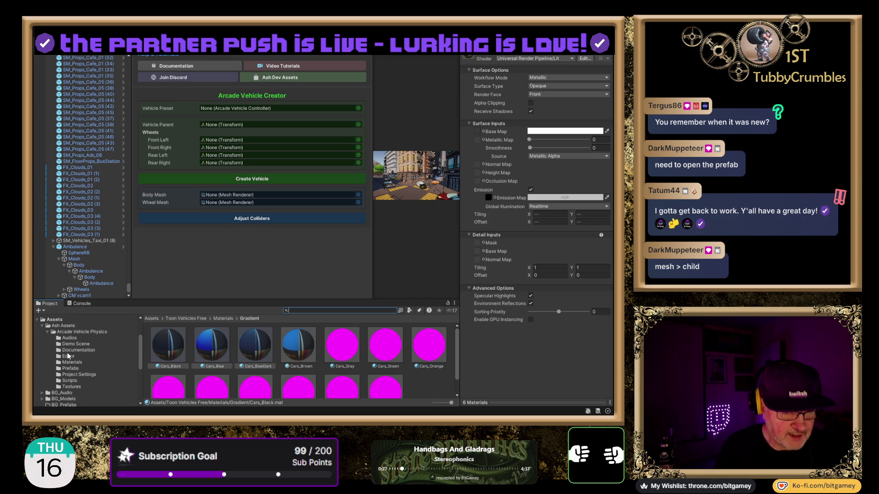
{"action": "left_click", "coordinate": [71, 368]}
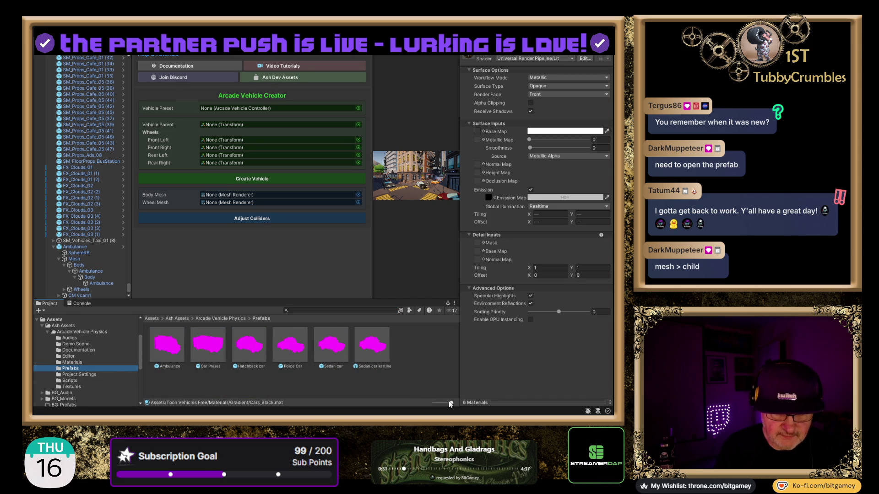
- Resize the asset thumbnails and briefly inspect the Ambulance prefab's components
{"action": "mouse_move", "coordinate": [451, 403]}
{"action": "left_mouse_down"}
{"action": "mouse_move", "coordinate": [434, 403]}
{"action": "mouse_move", "coordinate": [451, 403]}
{"action": "left_mouse_up"}
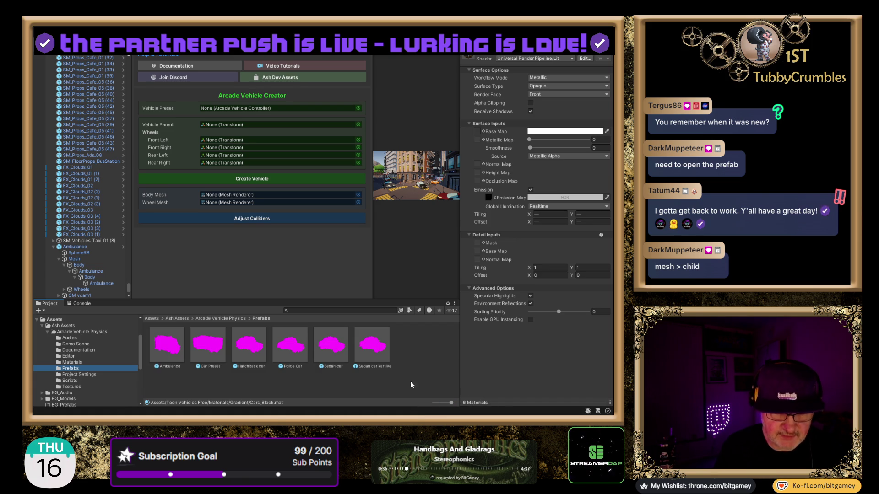
{"action": "left_click", "coordinate": [273, 381]}
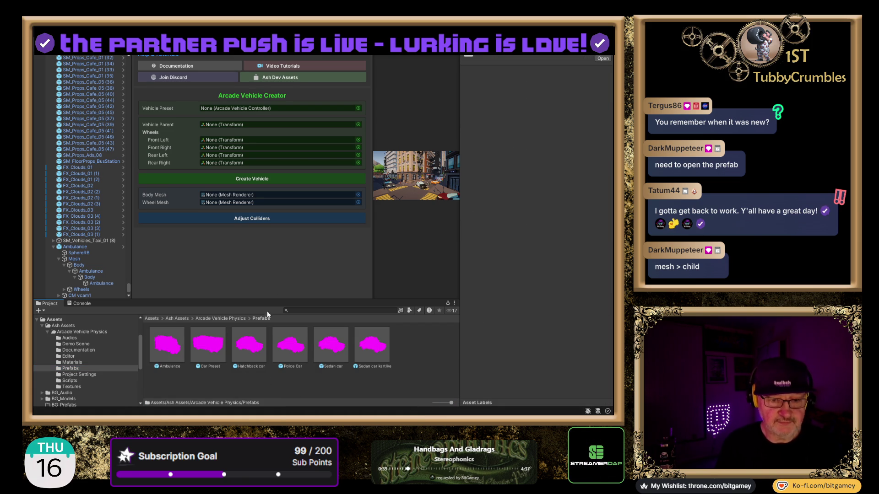
{"action": "left_click", "coordinate": [164, 349]}
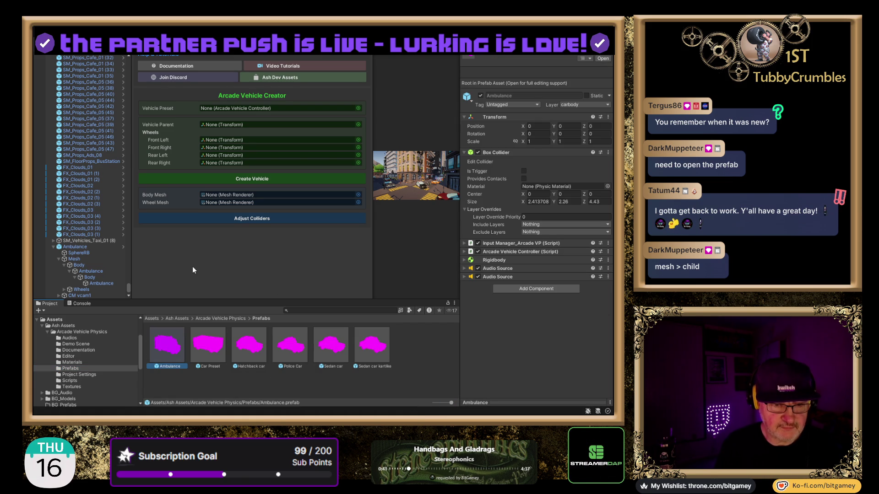
{"action": "left_click", "coordinate": [188, 361]}
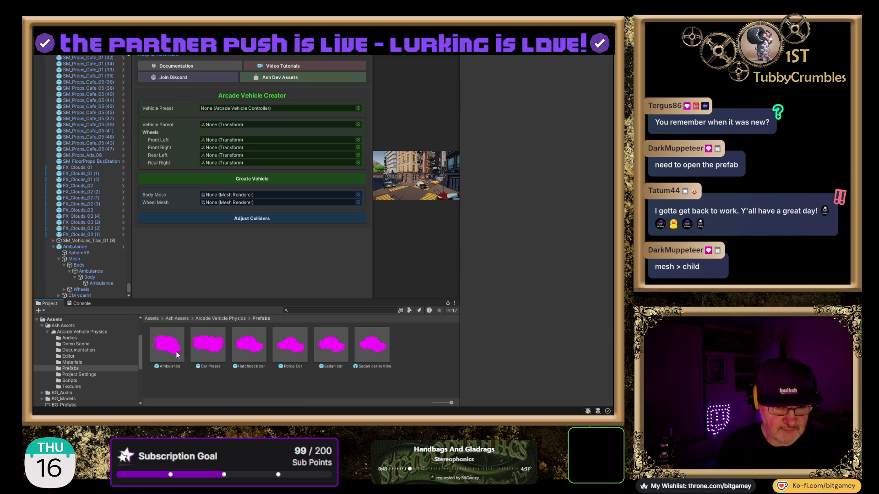
- Collapse the existing Ambulance and drop a new Ambulance prefab on the street near the taxi
{"action": "left_click", "coordinate": [53, 247]}
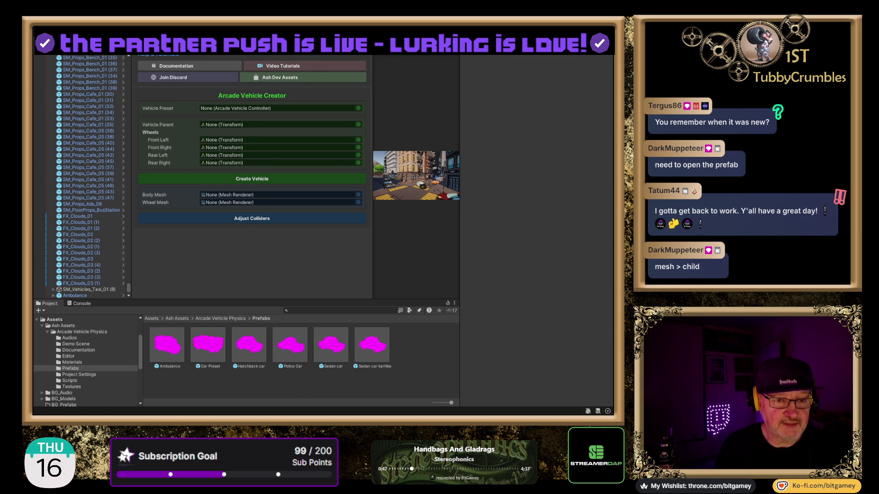
{"action": "double_click", "coordinate": [87, 290]}
{"action": "mouse_move", "coordinate": [179, 345]}
{"action": "left_mouse_down"}
{"action": "mouse_move", "coordinate": [192, 316]}
{"action": "mouse_move", "coordinate": [297, 238]}
{"action": "mouse_move", "coordinate": [309, 127]}
{"action": "left_mouse_up"}
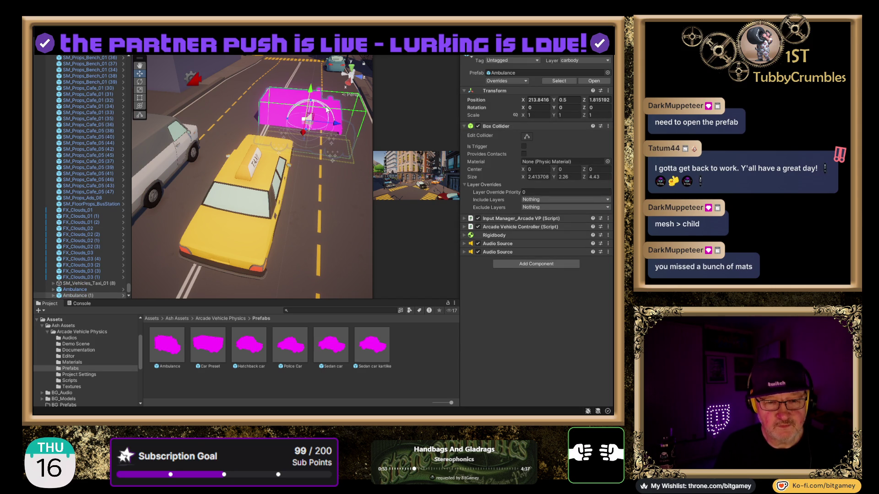
- Raise Ambulance (1) to Y 1.73 and select its Ambulance mesh to check the Cars_Red material
{"action": "left_click_drag", "start_coordinate": [310, 89], "coordinate": [314, 62]}
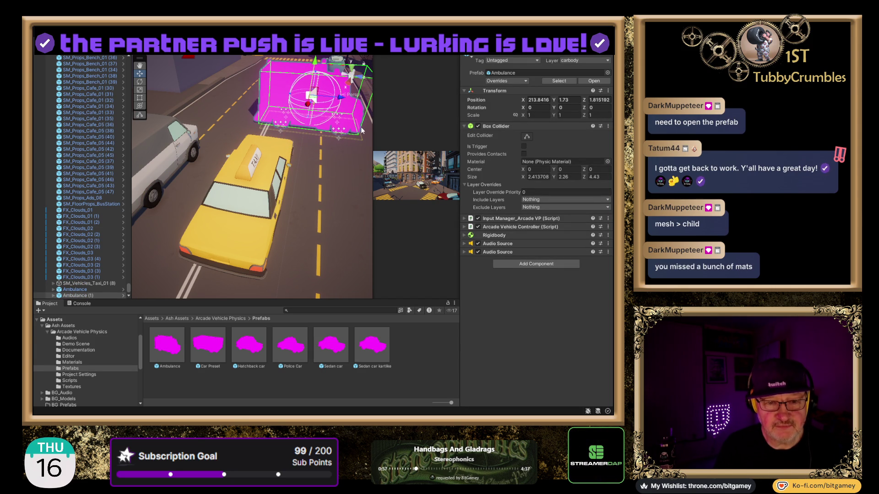
{"action": "left_click", "coordinate": [53, 295], "text": "alt"}
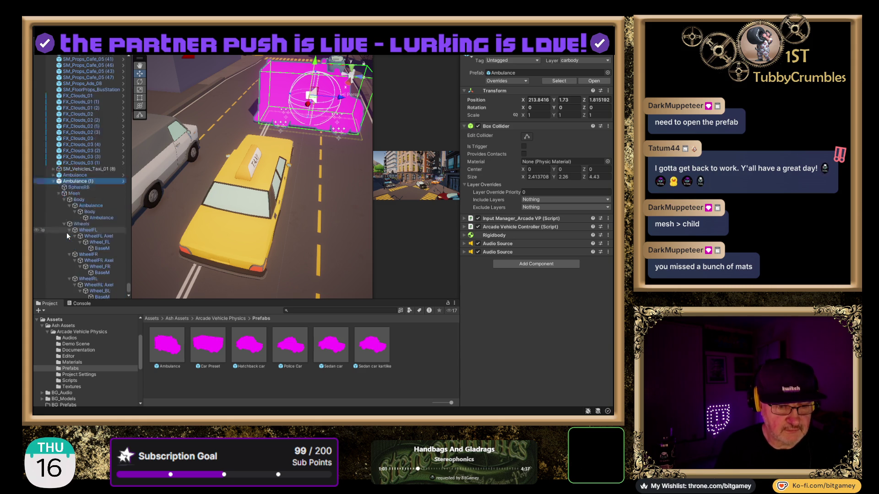
{"action": "scroll", "coordinate": [67, 232], "scroll_direction": "down", "scroll_amount": 3}
{"action": "left_click", "coordinate": [95, 149]}
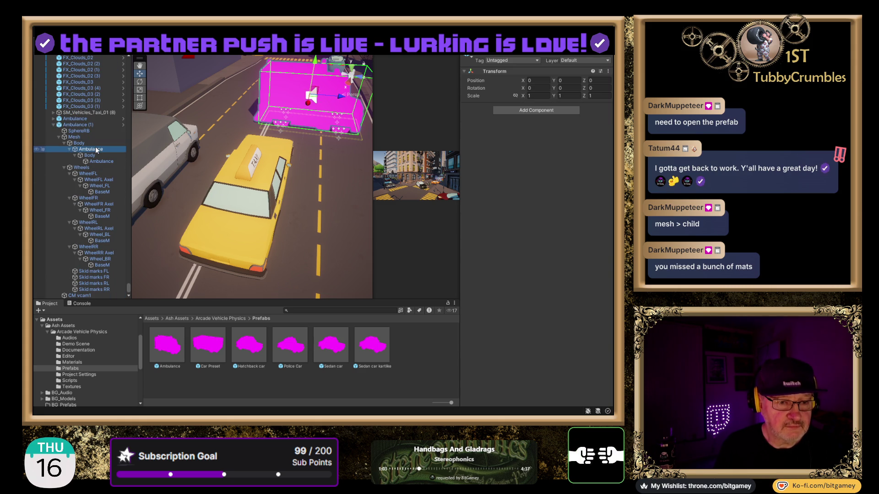
{"action": "left_click", "coordinate": [101, 161]}
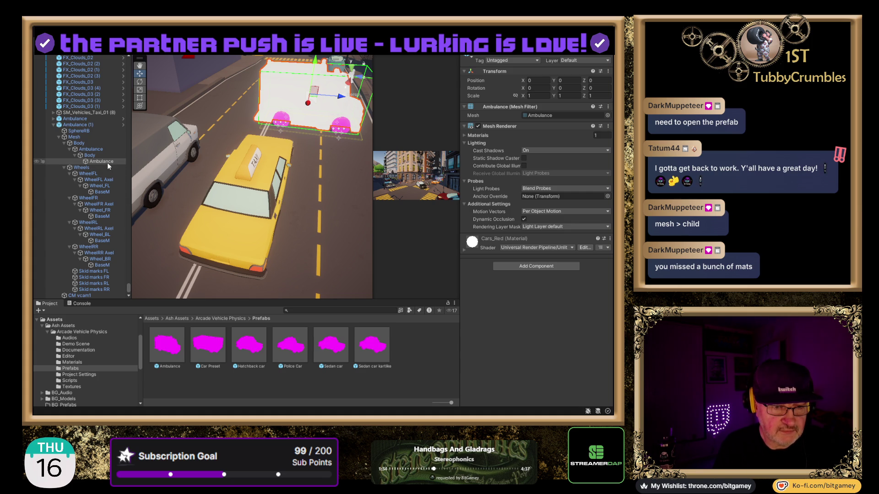
- Reselect the Ambulance's Body and nested Ambulance mesh objects in the hierarchy
{"action": "left_click", "coordinate": [74, 137]}
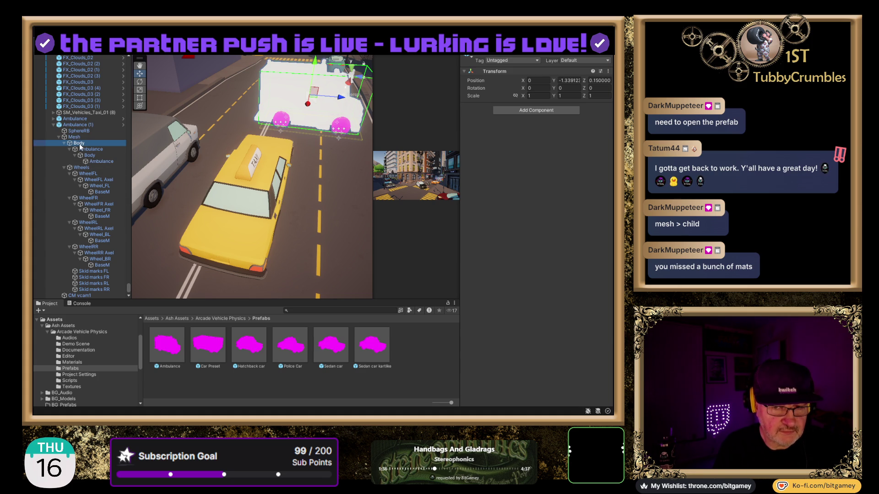
{"action": "left_click", "coordinate": [87, 149]}
{"action": "left_click", "coordinate": [99, 160]}
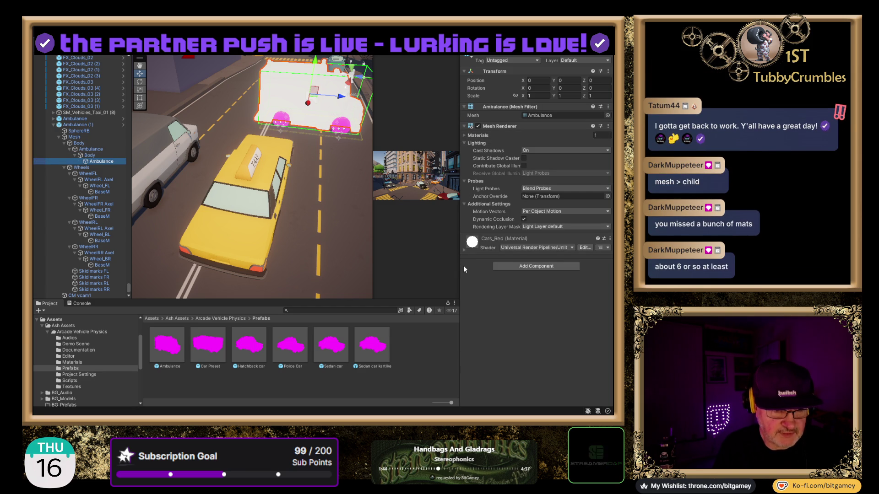
- Search the car materials and select Cars_Brown, Gray, Green, Red, Pink and Orange
{"action": "left_click", "coordinate": [316, 311]}
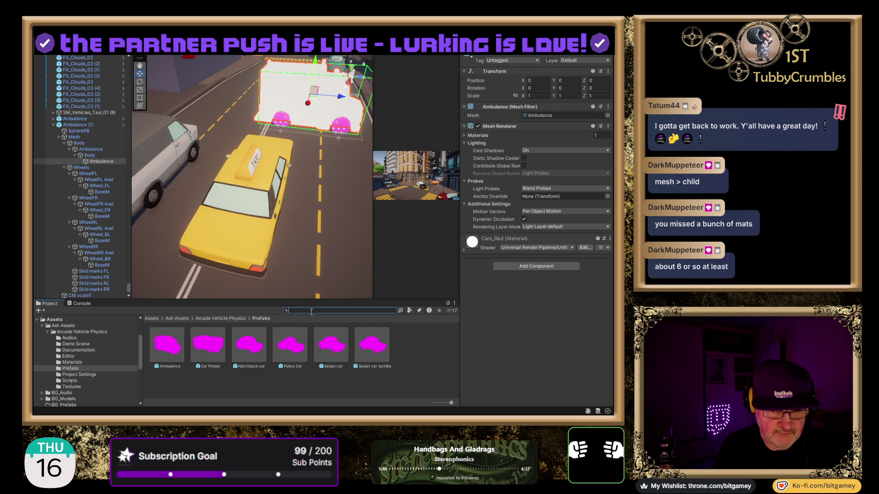
{"action": "type", "text": "cars"}
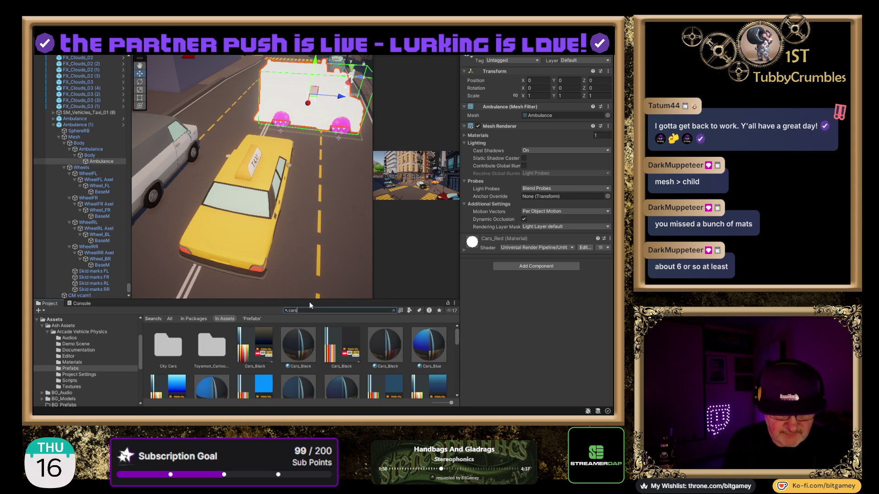
{"action": "scroll", "coordinate": [298, 356], "scroll_direction": "down", "scroll_amount": 3}
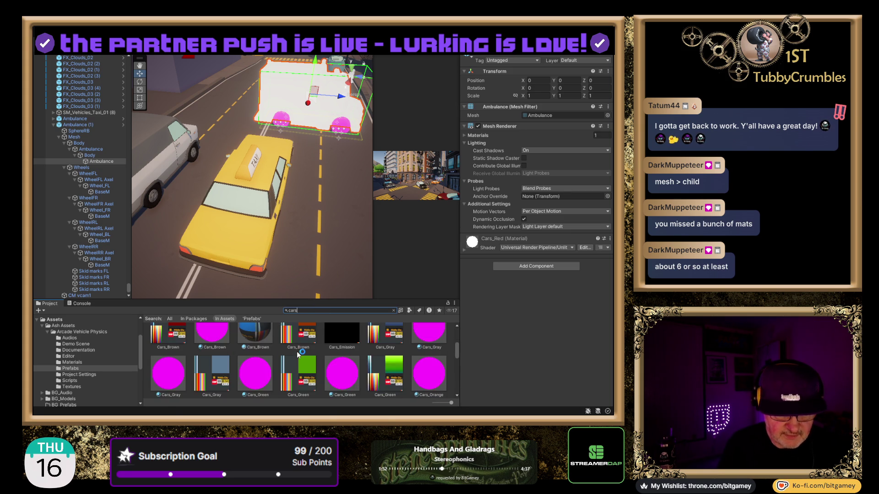
{"action": "scroll", "coordinate": [298, 355], "scroll_direction": "down", "scroll_amount": 2}
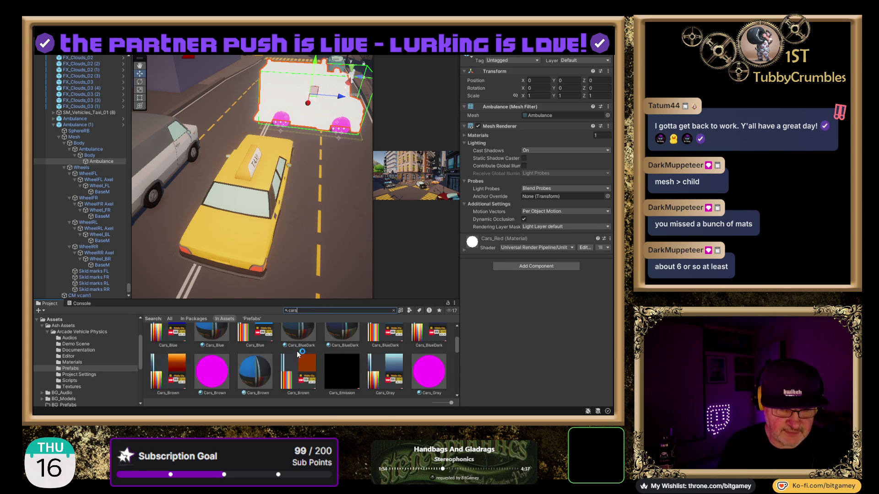
{"action": "left_click", "coordinate": [212, 369]}
{"action": "scroll", "coordinate": [353, 360], "scroll_direction": "down", "scroll_amount": 2, "text": "ctrl"}
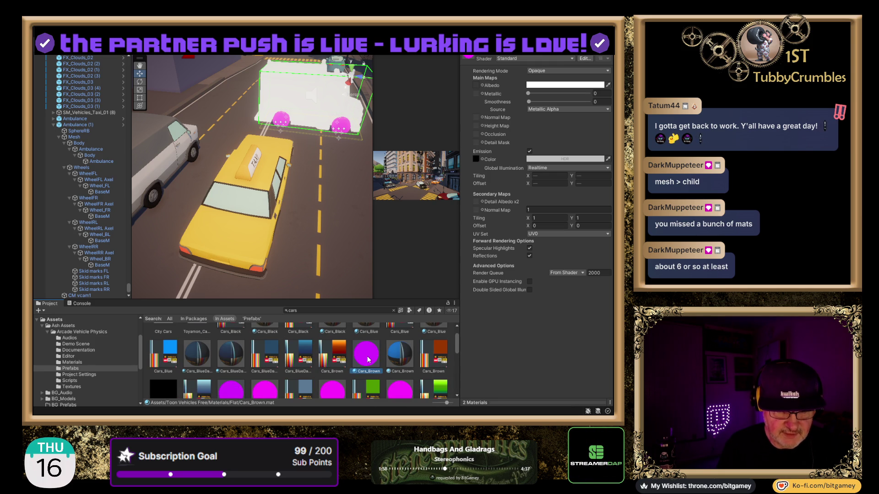
{"action": "scroll", "coordinate": [415, 360], "scroll_direction": "down", "scroll_amount": 1}
{"action": "left_click", "coordinate": [323, 377], "text": "ctrl"}
{"action": "left_click", "coordinate": [265, 371], "text": "ctrl"}
{"action": "scroll", "coordinate": [359, 371], "scroll_direction": "down", "scroll_amount": 2}
{"action": "left_click", "coordinate": [426, 366], "text": "ctrl"}
{"action": "left_click", "coordinate": [333, 365], "text": "ctrl"}
{"action": "left_click", "coordinate": [298, 363], "text": "ctrl"}
{"action": "left_click", "coordinate": [199, 368], "text": "ctrl"}
{"action": "left_click", "coordinate": [167, 372], "text": "ctrl"}
- Add Cars_Turquoise, White, Violet and Yellow to the material selection for URP Lit
{"action": "scroll", "coordinate": [293, 364], "scroll_direction": "down", "scroll_amount": 2}
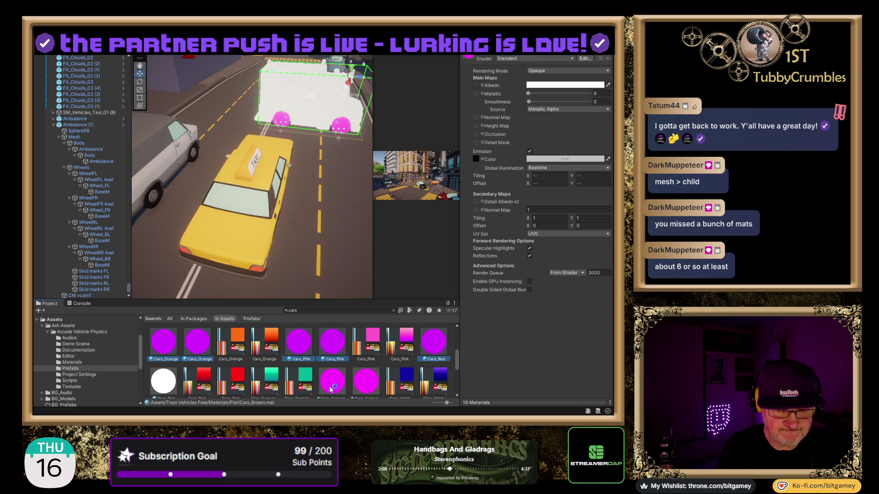
{"action": "scroll", "coordinate": [331, 388], "scroll_direction": "down", "scroll_amount": 1}
{"action": "left_click", "coordinate": [374, 381], "text": "ctrl"}
{"action": "scroll", "coordinate": [397, 377], "scroll_direction": "down", "scroll_amount": 1}
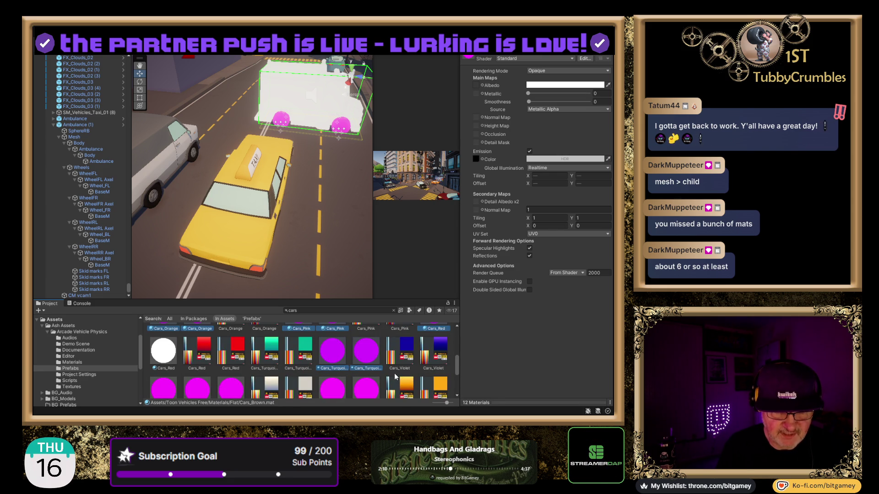
{"action": "scroll", "coordinate": [396, 377], "scroll_direction": "down", "scroll_amount": 1}
{"action": "left_click", "coordinate": [366, 344], "text": "ctrl"}
{"action": "left_click", "coordinate": [332, 344], "text": "ctrl"}
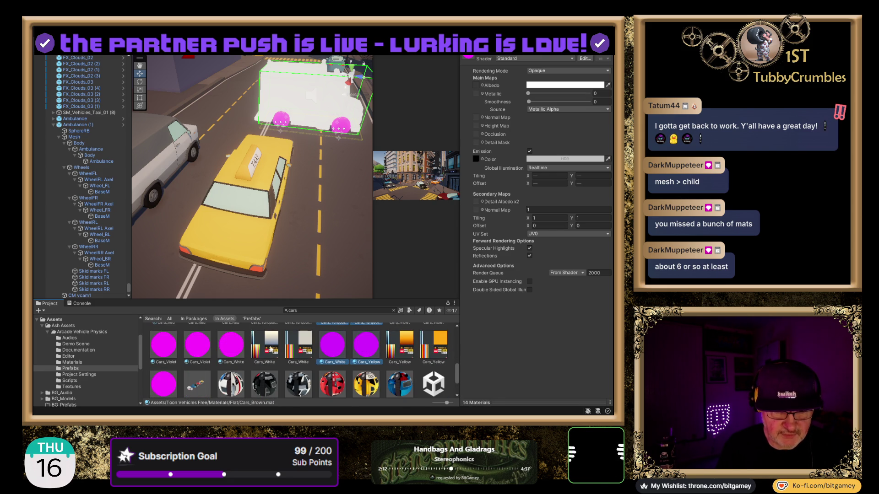
{"action": "left_click", "coordinate": [231, 344], "text": "ctrl"}
{"action": "left_click", "coordinate": [197, 345], "text": "ctrl"}
{"action": "left_click", "coordinate": [163, 344], "text": "ctrl"}
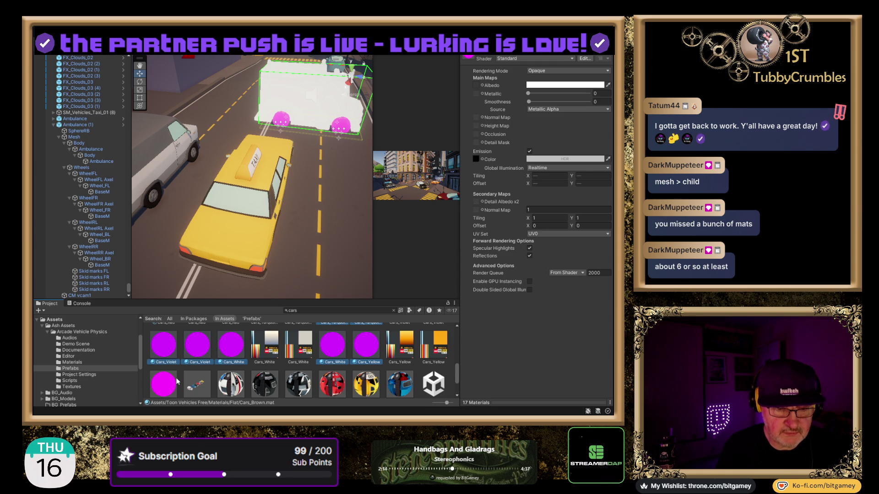
{"action": "left_click", "coordinate": [166, 386], "text": "ctrl"}
{"action": "scroll", "coordinate": [301, 384], "scroll_direction": "down", "scroll_amount": 1}
{"action": "scroll", "coordinate": [357, 361], "scroll_direction": "down", "scroll_amount": 1}
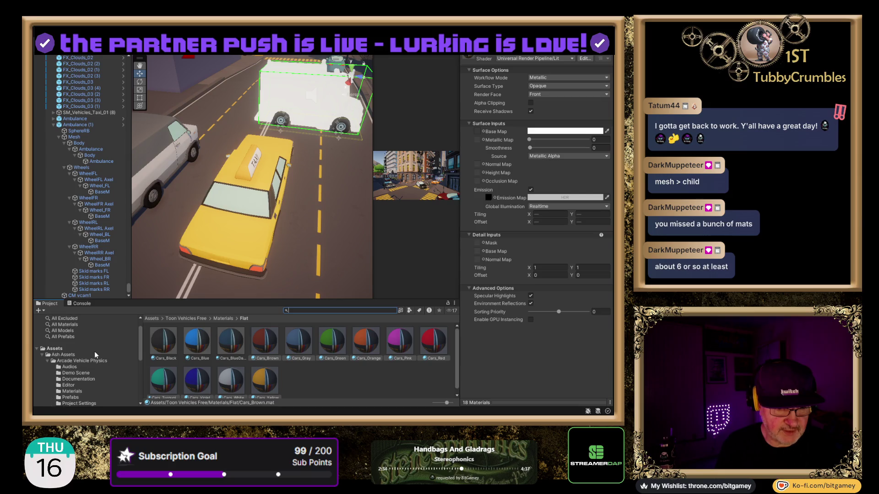
- Delete both old Ambulance objects and drag a fresh Ambulance prefab into the Hierarchy
{"action": "left_click", "coordinate": [70, 375]}
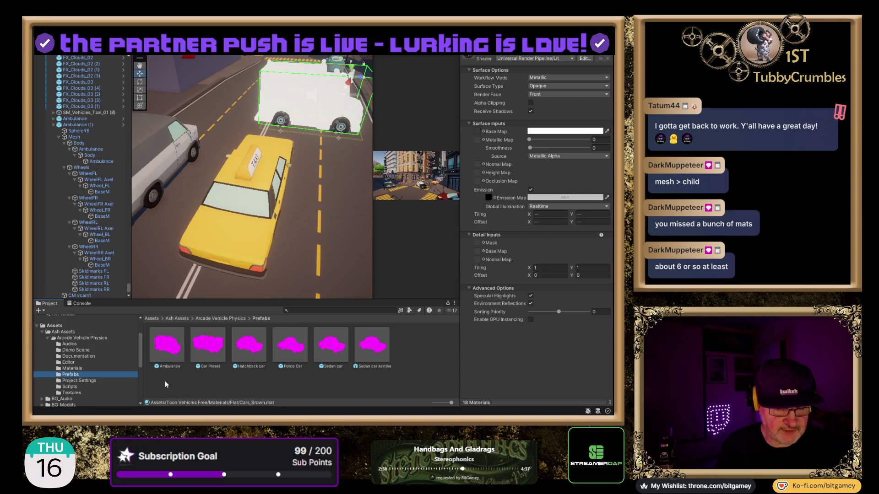
{"action": "left_click", "coordinate": [307, 99]}
{"action": "key", "text": "Delete"}
{"action": "scroll", "coordinate": [158, 233], "scroll_direction": "down", "scroll_amount": 1}
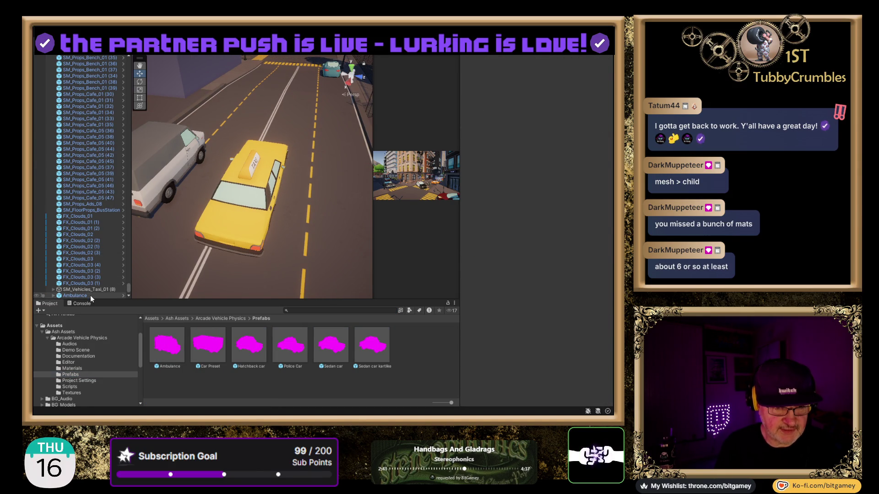
{"action": "left_click", "coordinate": [89, 295]}
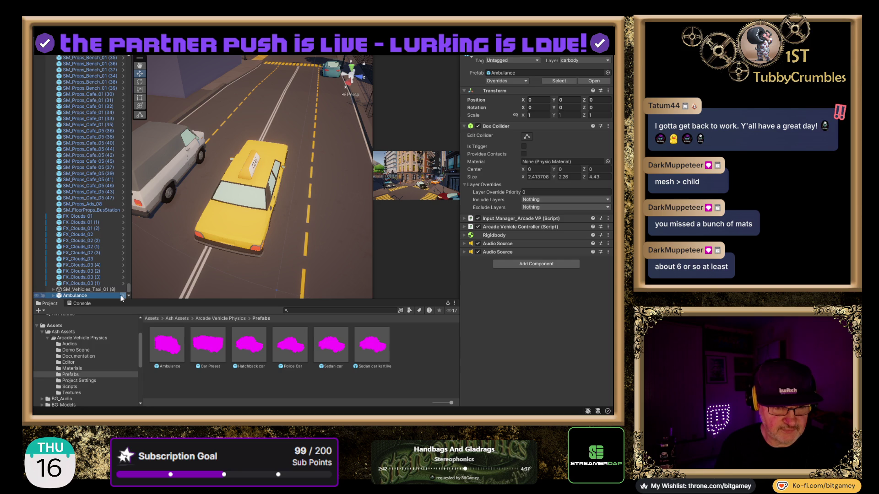
{"action": "key", "text": "Delete"}
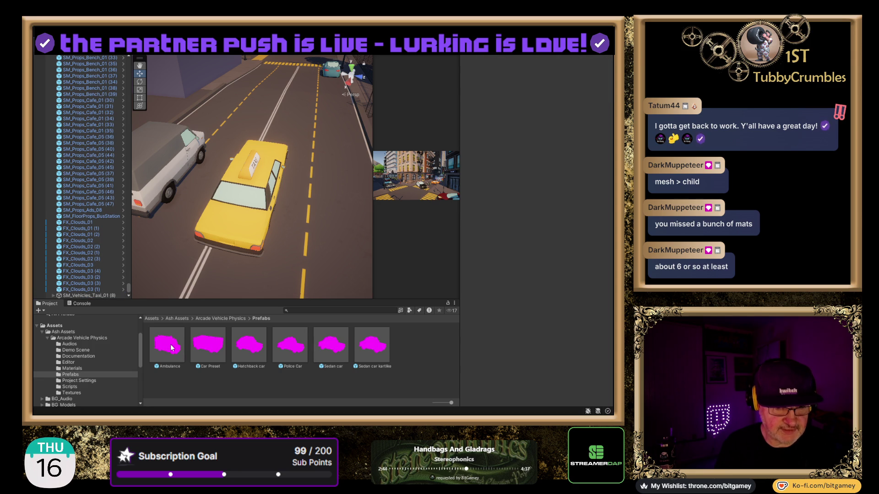
{"action": "mouse_move", "coordinate": [172, 348]}
{"action": "left_mouse_down"}
{"action": "mouse_move", "coordinate": [109, 309]}
{"action": "mouse_move", "coordinate": [71, 299]}
{"action": "left_mouse_up"}
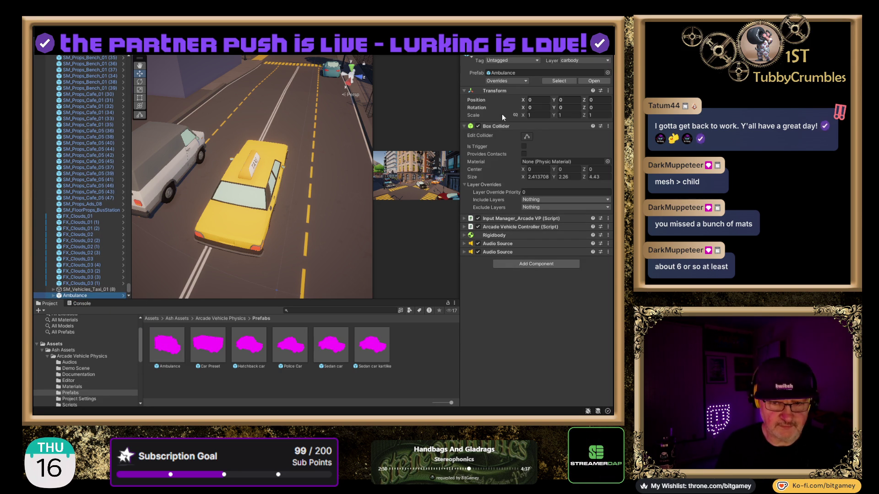
- Frame the Ambulance, lift it so its wheels show, and orbit to look it over
{"action": "double_click", "coordinate": [77, 296]}
{"action": "left_click_drag", "start_coordinate": [251, 145], "coordinate": [253, 92]}
{"action": "left_click_drag", "start_coordinate": [334, 152], "coordinate": [168, 210]}
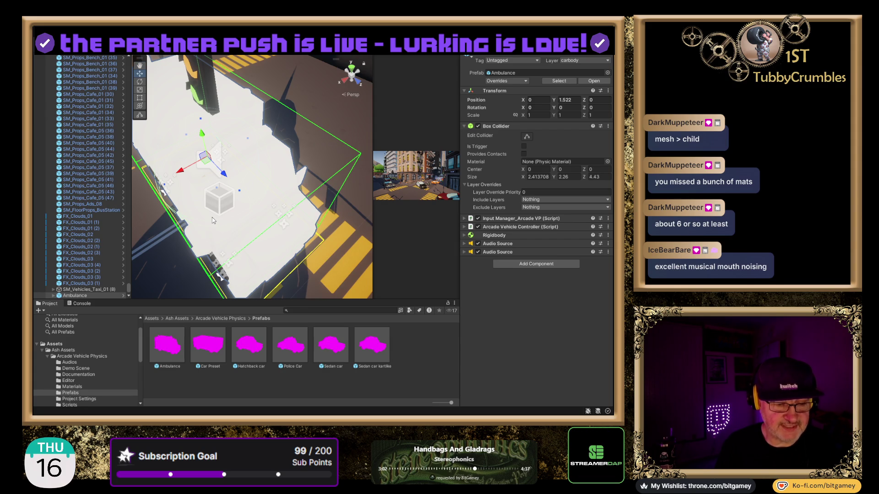
{"action": "mouse_move", "coordinate": [212, 214]}
{"action": "left_mouse_down"}
{"action": "mouse_move", "coordinate": [304, 144]}
{"action": "mouse_move", "coordinate": [131, 158]}
{"action": "mouse_move", "coordinate": [131, 126]}
{"action": "left_mouse_up"}
{"action": "scroll", "coordinate": [231, 150], "scroll_direction": "down", "scroll_amount": 2}
- Delete the Ambulance and place a Car Preset prefab on the street instead
{"action": "left_click_drag", "start_coordinate": [293, 204], "coordinate": [176, 288]}
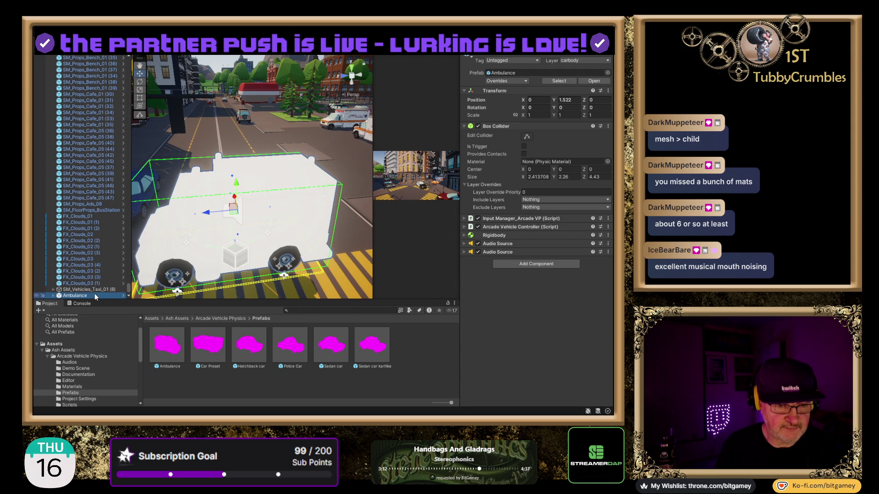
{"action": "key", "text": "Delete"}
{"action": "left_click_drag", "start_coordinate": [195, 350], "coordinate": [265, 257]}
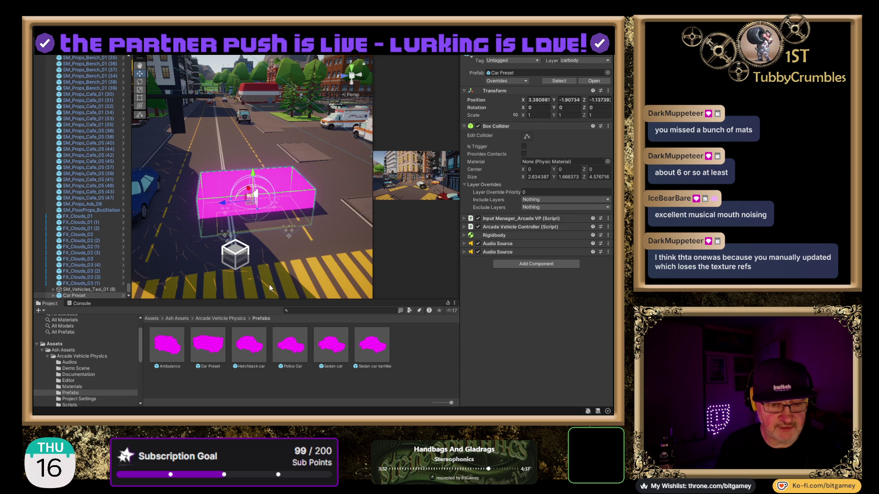
- Replace the Car Preset with Hatchback, Police Car and Sedan cars on the street, discarding the Sedan kartlike
{"action": "key", "text": "Delete"}
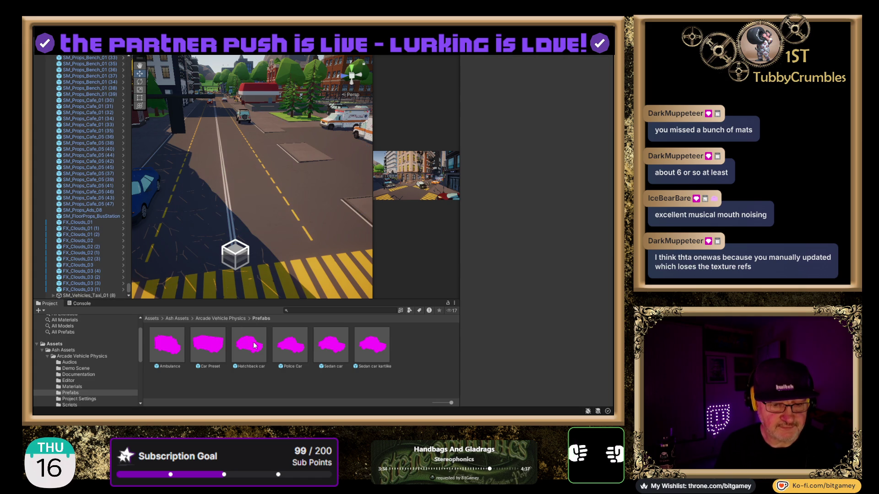
{"action": "left_click_drag", "start_coordinate": [261, 214], "coordinate": [259, 194]}
{"action": "mouse_move", "coordinate": [291, 353]}
{"action": "left_mouse_down"}
{"action": "mouse_move", "coordinate": [327, 256]}
{"action": "mouse_move", "coordinate": [338, 160]}
{"action": "left_mouse_up"}
{"action": "left_click_drag", "start_coordinate": [231, 137], "coordinate": [215, 158]}
{"action": "left_click_drag", "start_coordinate": [221, 113], "coordinate": [219, 88]}
{"action": "mouse_move", "coordinate": [360, 349]}
{"action": "left_mouse_down"}
{"action": "mouse_move", "coordinate": [348, 321]}
{"action": "mouse_move", "coordinate": [238, 238]}
{"action": "mouse_move", "coordinate": [200, 226]}
{"action": "left_mouse_up"}
{"action": "key", "text": "Delete"}
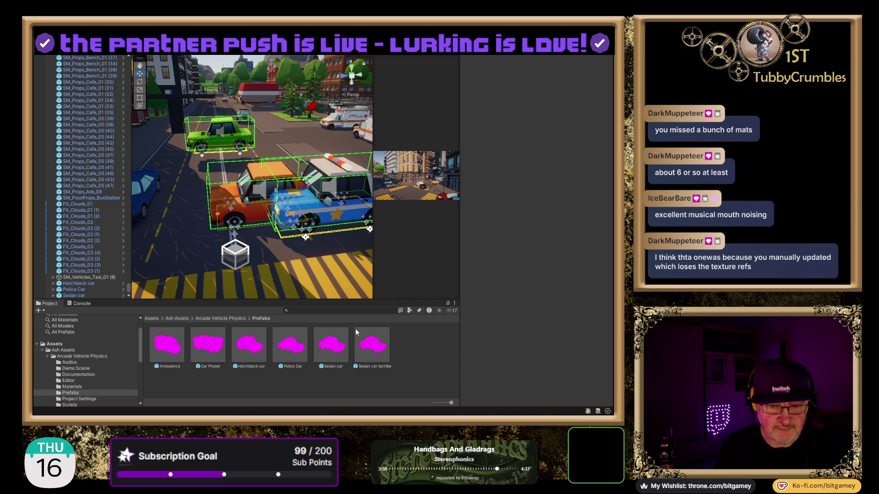
- Compare the Sedan, Police Car and Hatchback prefab colliders, and try then undo placing an Ambulance
{"action": "left_click", "coordinate": [331, 344]}
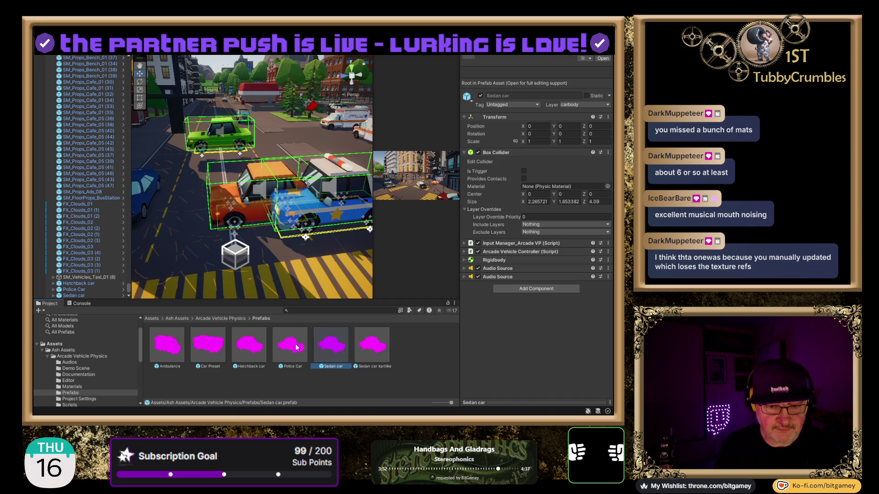
{"action": "left_click", "coordinate": [288, 348]}
{"action": "left_click", "coordinate": [249, 340]}
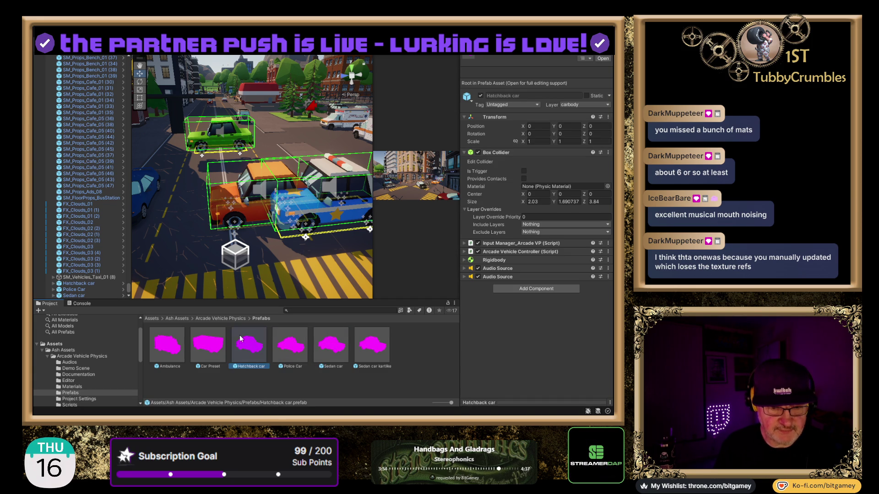
{"action": "mouse_move", "coordinate": [236, 302]}
{"action": "left_mouse_down"}
{"action": "mouse_move", "coordinate": [220, 242]}
{"action": "mouse_move", "coordinate": [208, 344]}
{"action": "mouse_move", "coordinate": [215, 216]}
{"action": "mouse_move", "coordinate": [209, 383]}
{"action": "left_mouse_up"}
{"action": "left_click_drag", "start_coordinate": [167, 344], "coordinate": [211, 212]}
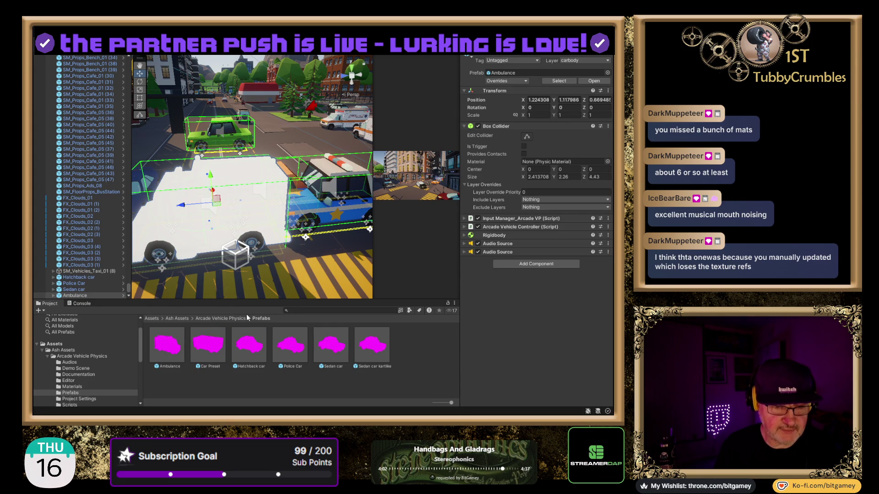
{"action": "key", "text": "ctrl+z"}
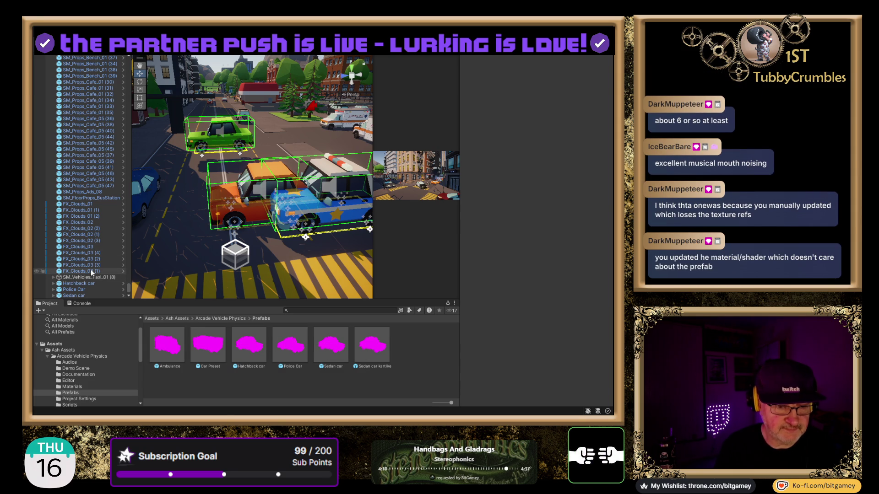
- Delete the green Sedan and orange Hatchback, leaving the Police Car selected
{"action": "left_click", "coordinate": [76, 295]}
{"action": "key", "text": "Delete"}
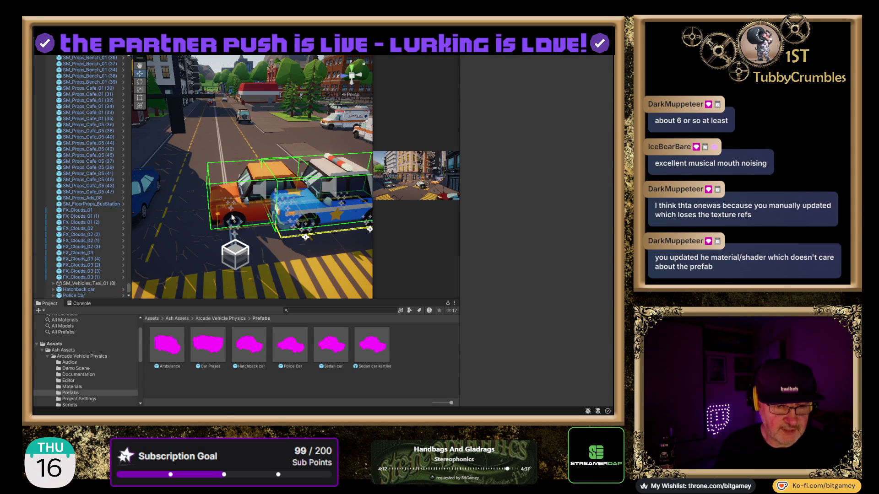
{"action": "left_click", "coordinate": [248, 208]}
{"action": "key", "text": "Delete"}
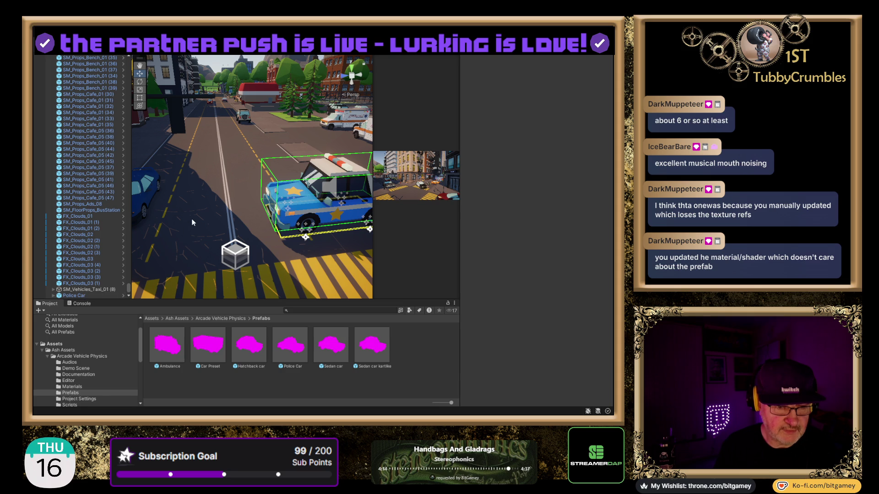
{"action": "left_click", "coordinate": [310, 204]}
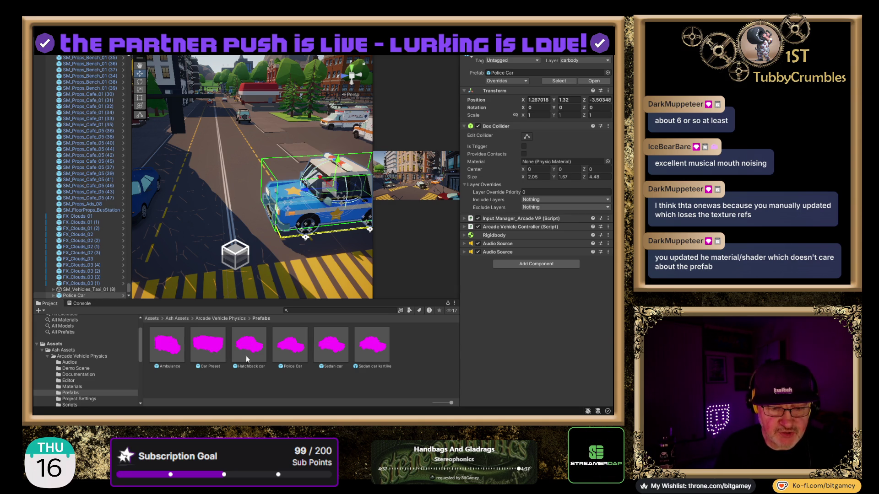
- Expand the Police Car and inspect its Police body mesh and material
{"action": "left_click", "coordinate": [64, 296]}
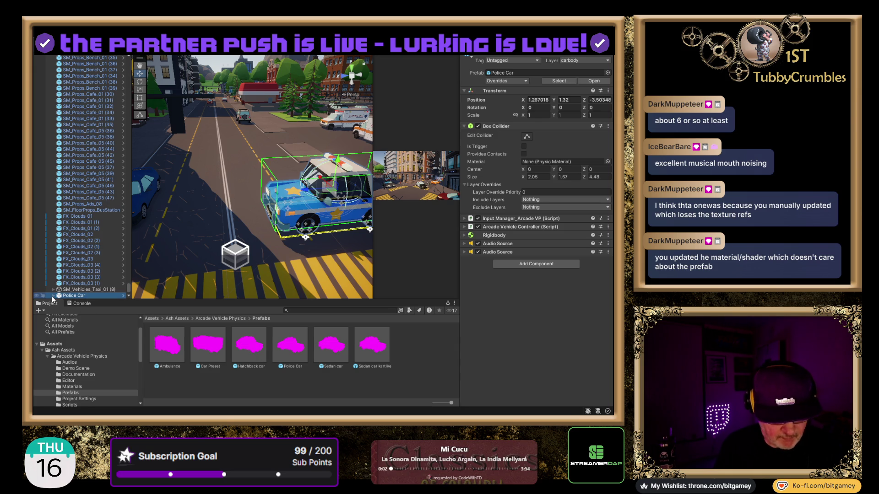
{"action": "left_click", "coordinate": [53, 296]}
{"action": "scroll", "coordinate": [76, 179], "scroll_direction": "down", "scroll_amount": 4}
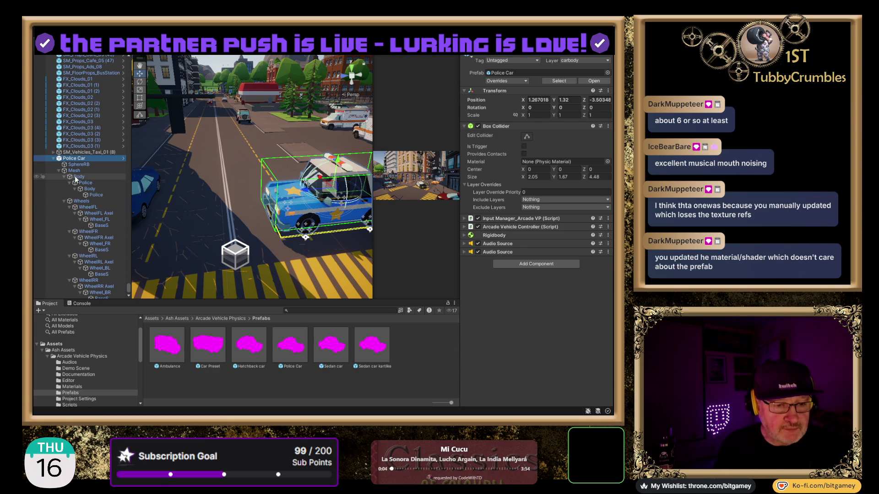
{"action": "left_click", "coordinate": [92, 183]}
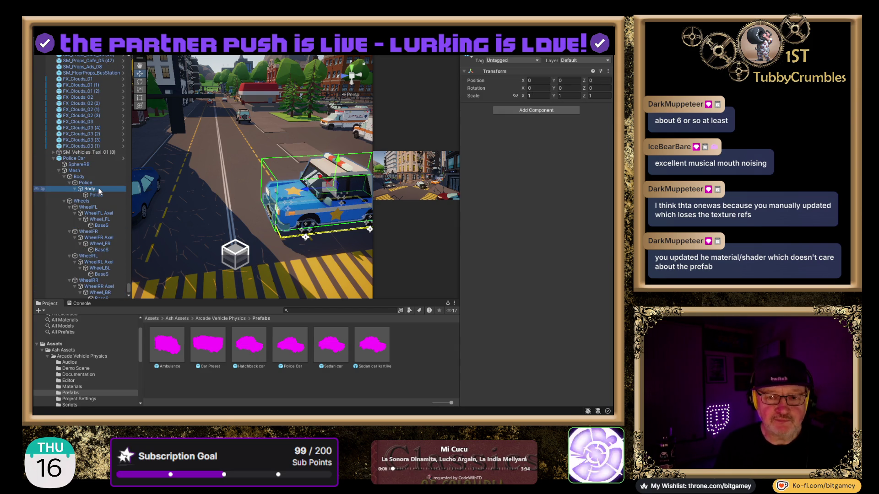
{"action": "left_click", "coordinate": [99, 195]}
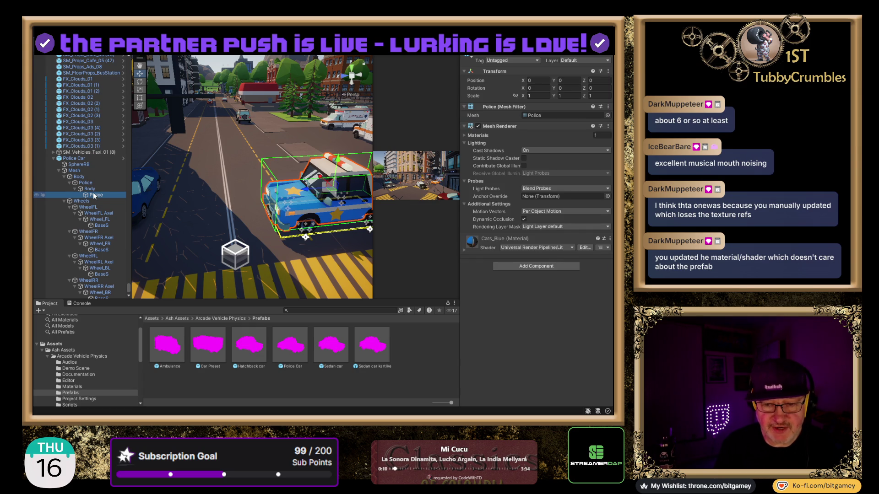
- Place an Ambulance prefab beside the police car and raise its body mesh to Y 1.8
{"action": "left_click_drag", "start_coordinate": [165, 362], "coordinate": [230, 205]}
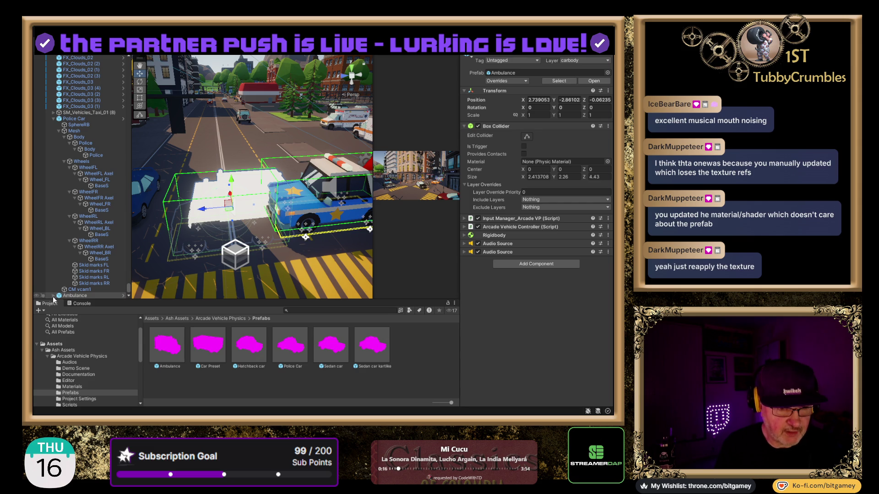
{"action": "left_click", "coordinate": [54, 296], "text": "alt"}
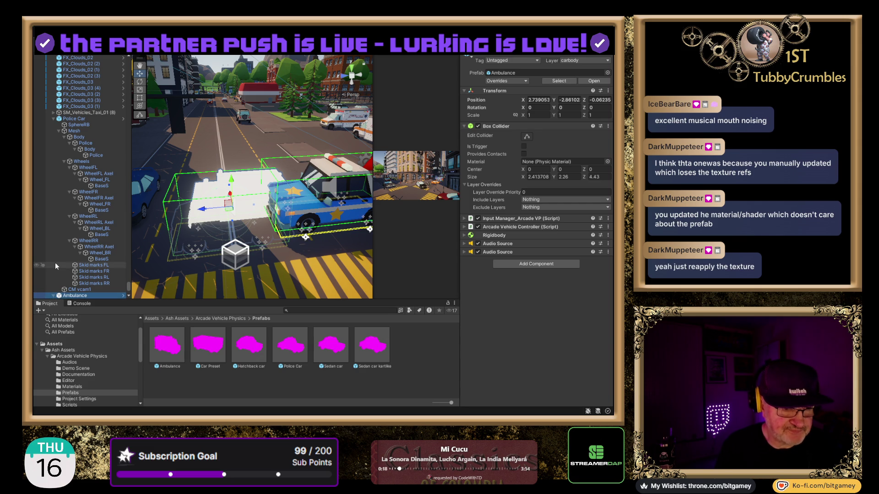
{"action": "scroll", "coordinate": [72, 255], "scroll_direction": "down", "scroll_amount": 4}
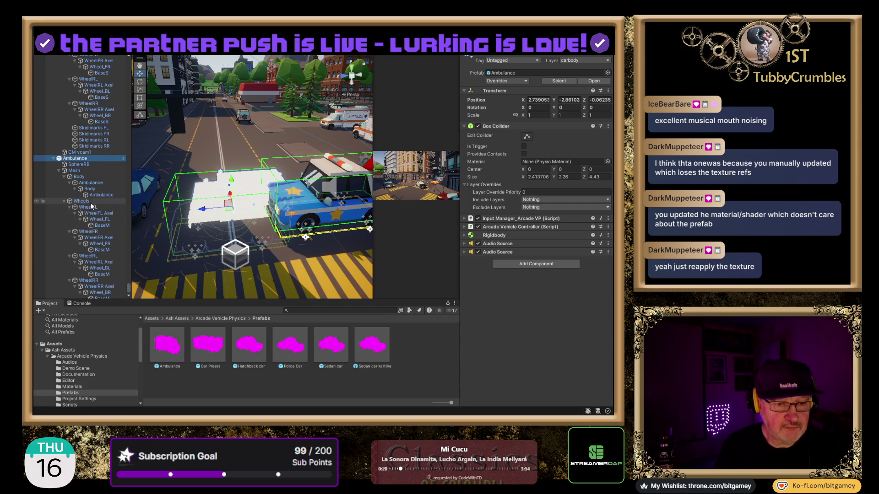
{"action": "left_click", "coordinate": [95, 196]}
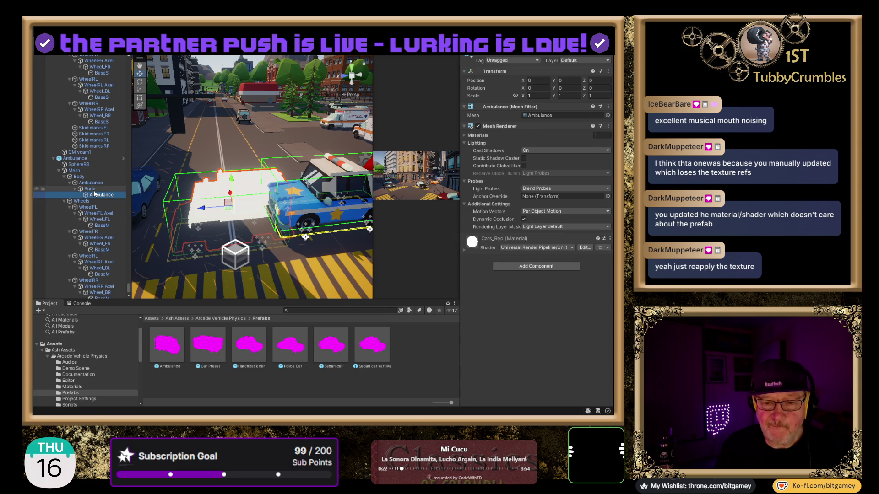
{"action": "left_click", "coordinate": [536, 250]}
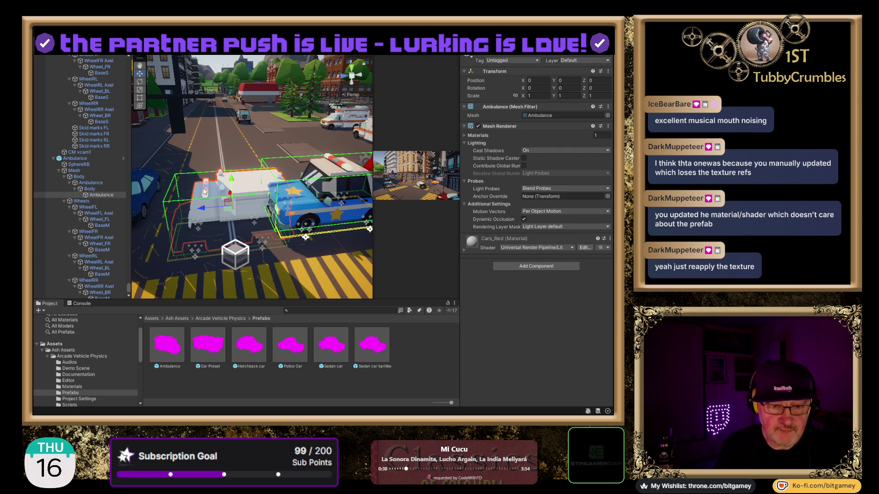
{"action": "left_click_drag", "start_coordinate": [231, 168], "coordinate": [225, 137]}
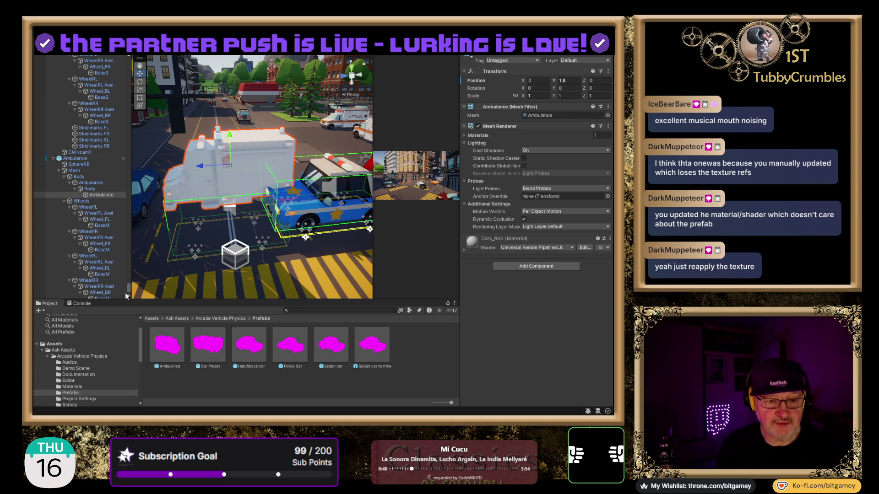
- Delete the Ambulance from the project and scene
{"action": "left_click", "coordinate": [167, 350]}
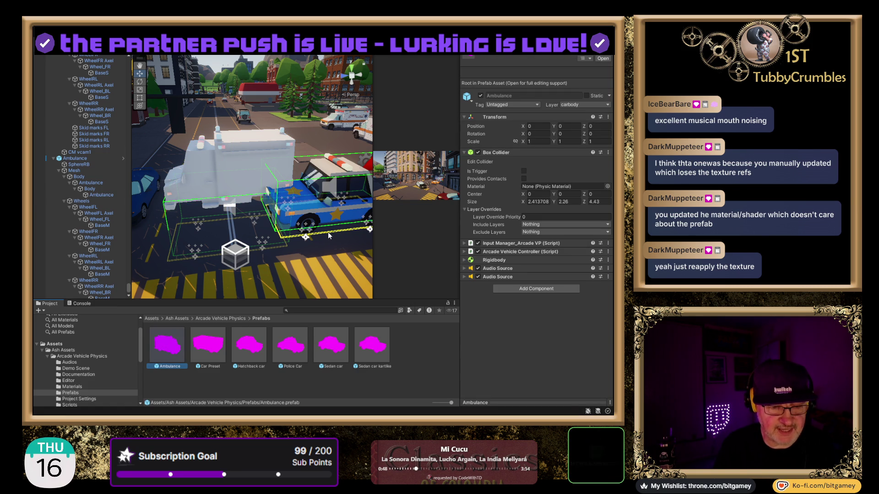
{"action": "left_click", "coordinate": [75, 158]}
{"action": "key", "text": "Delete"}
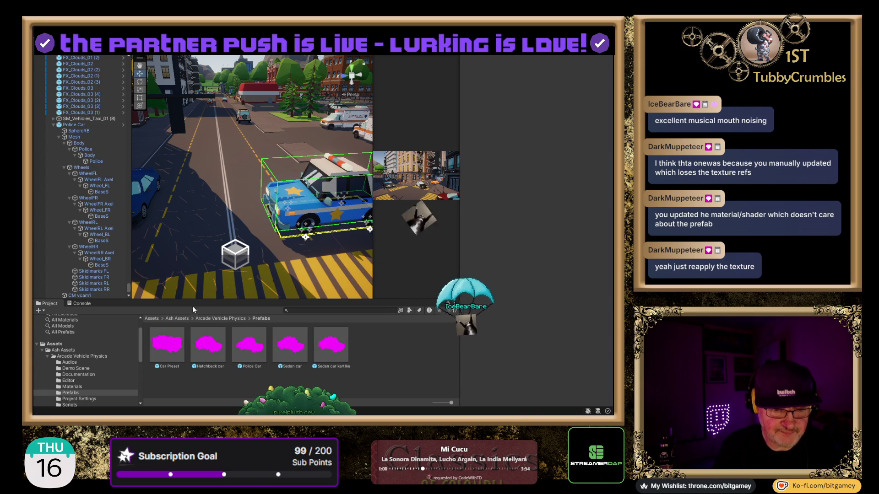
- Select the Police Car, frame it in the Scene view, and mute the audio
{"action": "scroll", "coordinate": [51, 122], "scroll_direction": "up", "scroll_amount": 8}
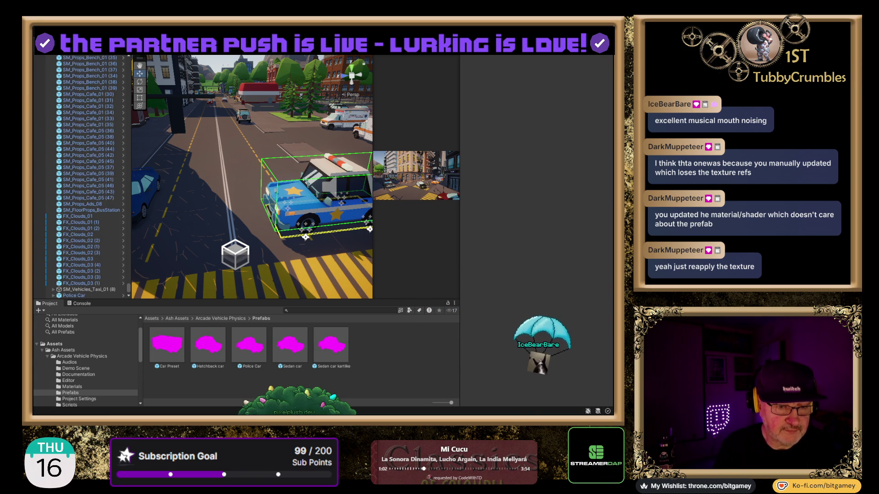
{"action": "left_click", "coordinate": [81, 294]}
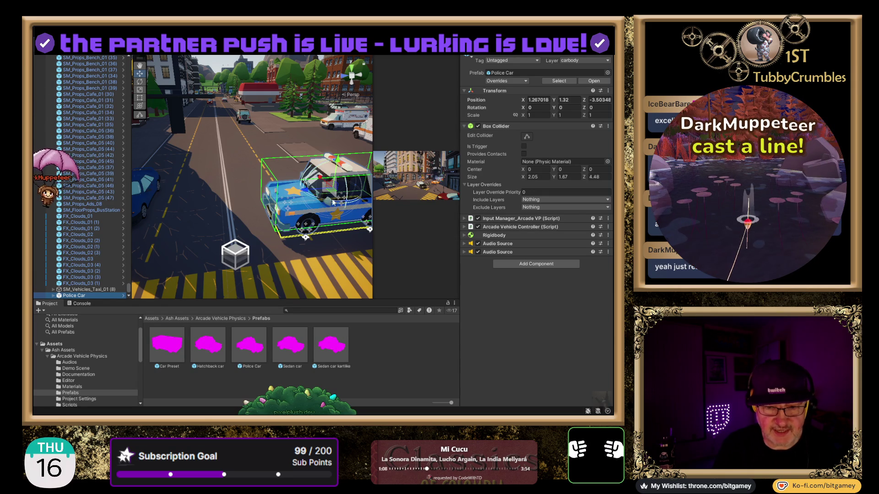
{"action": "mouse_move", "coordinate": [333, 202]}
{"action": "left_mouse_down"}
{"action": "mouse_move", "coordinate": [229, 195]}
{"action": "mouse_move", "coordinate": [314, 143]}
{"action": "mouse_move", "coordinate": [306, 163]}
{"action": "left_mouse_up"}
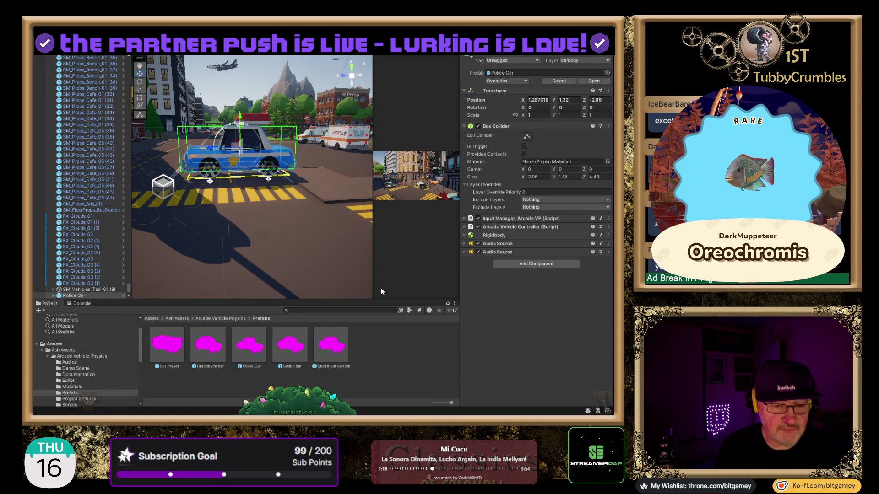
{"action": "key", "text": "XF86AudioLowerVolume"}
{"action": "key", "text": "XF86AudioLowerVolume"}
{"action": "key", "text": "XF86AudioLowerVolume"}
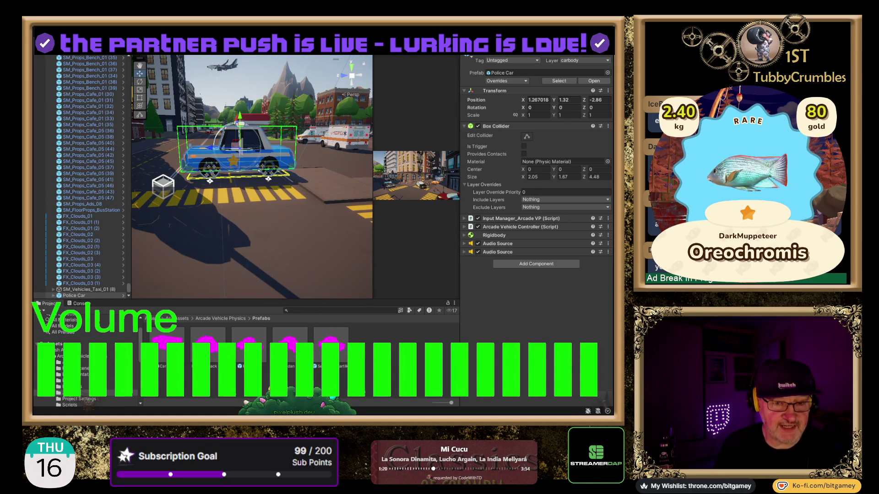
{"action": "key", "text": "XF86AudioLowerVolume"}
{"action": "key", "text": "XF86AudioLowerVolume"}
{"action": "key", "text": "XF86AudioLowerVolume"}
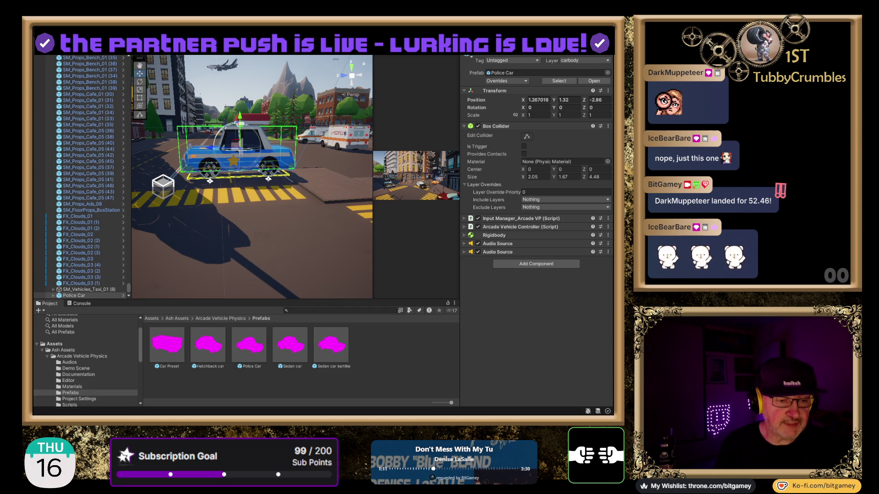
- Set which layers the Police Car's Box Collider excludes in its Exclude Layers dropdown
{"action": "left_click", "coordinate": [564, 207]}
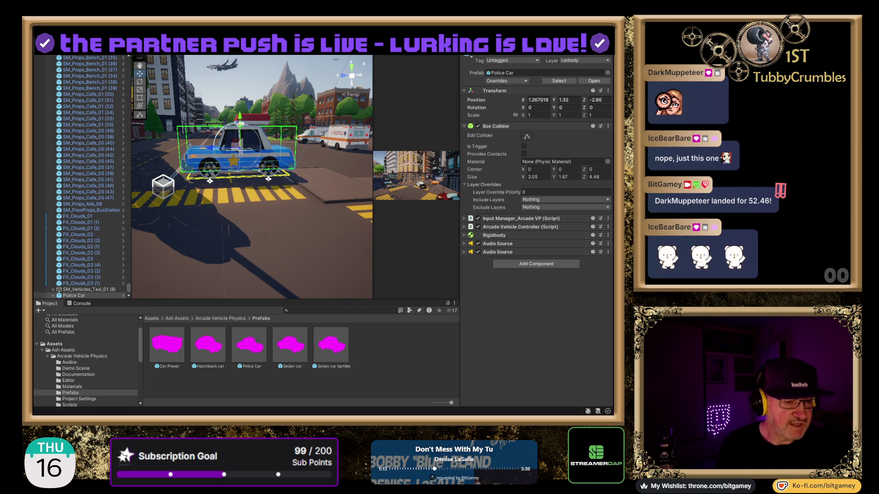
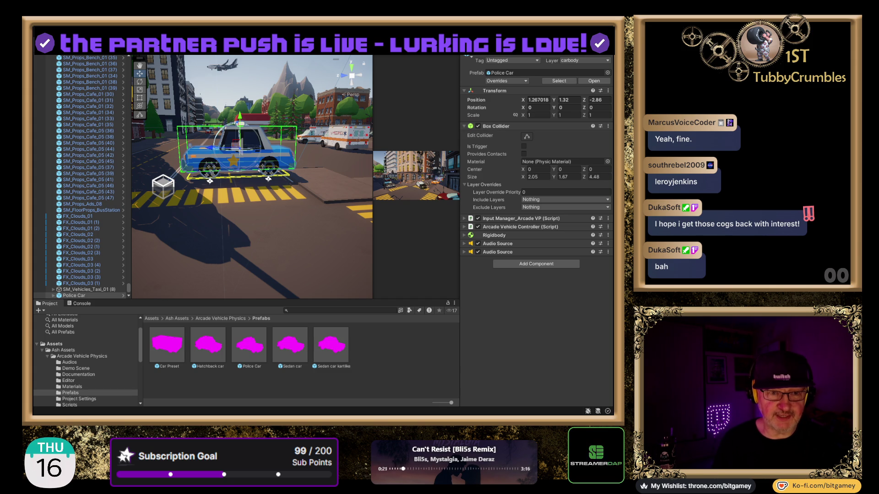
- Open the Arcade Vehicle Creator and assign Police Car as both Vehicle Preset and Vehicle Parent
{"action": "left_click", "coordinate": [215, 49]}
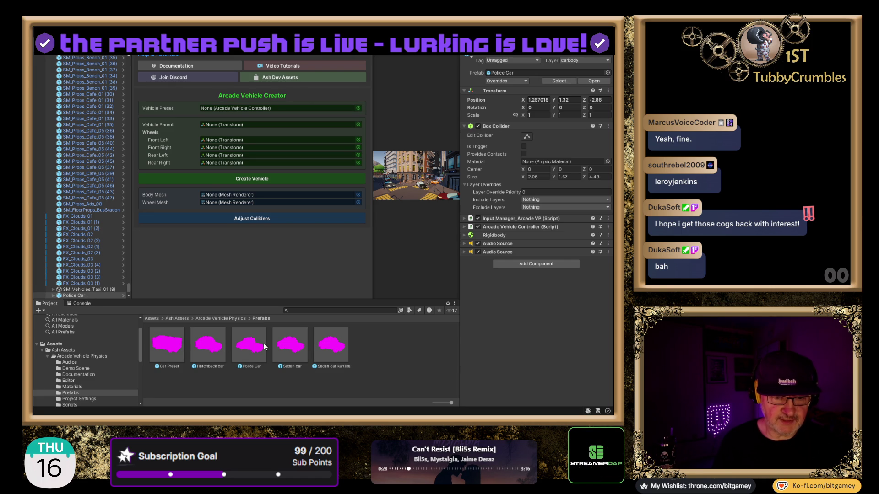
{"action": "left_click_drag", "start_coordinate": [262, 352], "coordinate": [230, 111]}
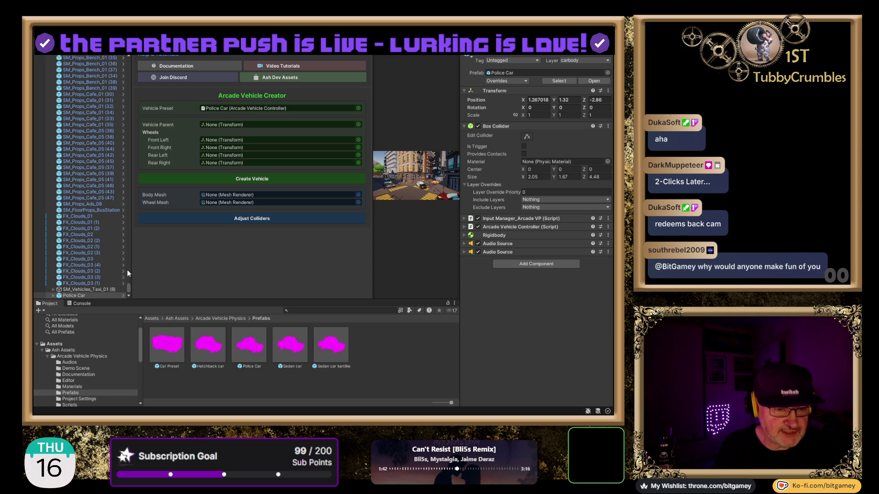
{"action": "left_click_drag", "start_coordinate": [78, 294], "coordinate": [218, 123]}
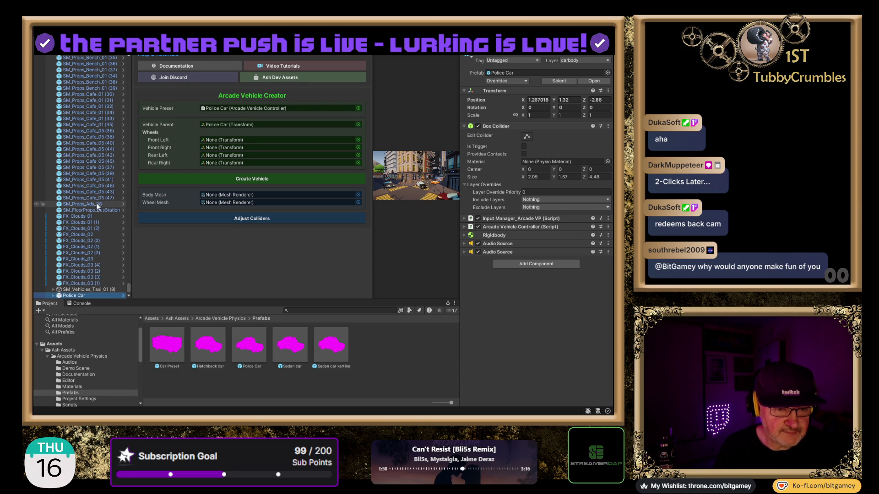
- Expand Police Car and fill Front Left, Front Right, Rear Left, Rear Right with WheelFL, WheelFR, WheelRL, WheelRR
{"action": "left_click", "coordinate": [53, 295], "text": "alt"}
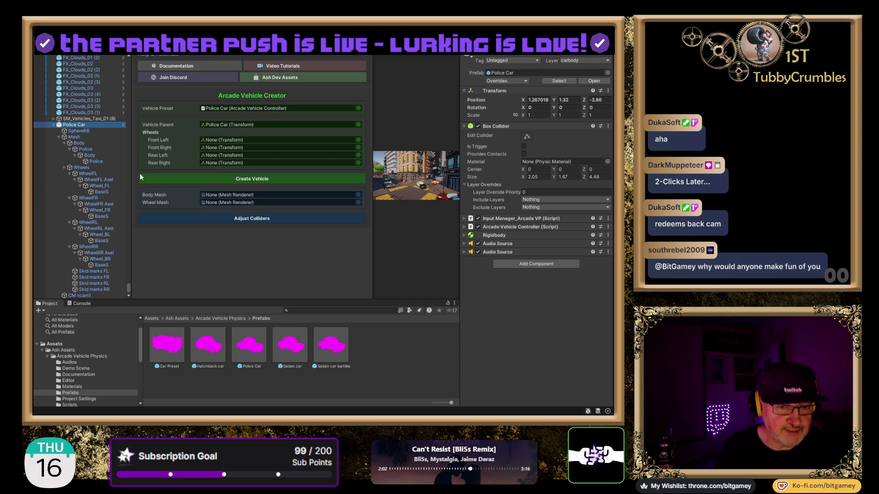
{"action": "left_click_drag", "start_coordinate": [91, 174], "coordinate": [214, 140]}
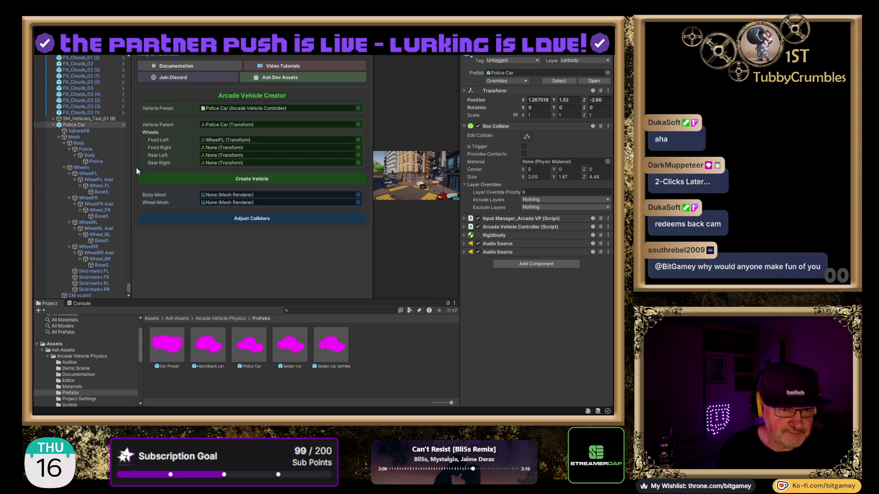
{"action": "left_click_drag", "start_coordinate": [97, 198], "coordinate": [210, 148]}
{"action": "left_click_drag", "start_coordinate": [89, 222], "coordinate": [213, 156]}
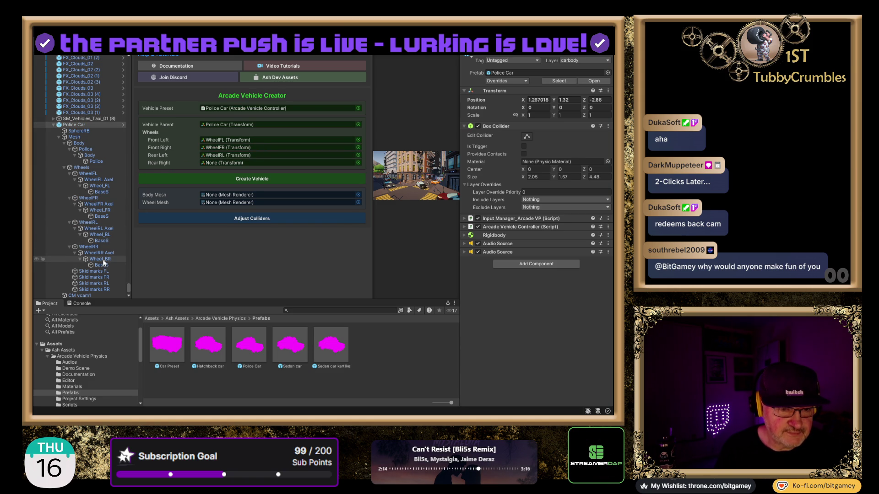
{"action": "mouse_move", "coordinate": [97, 247]}
{"action": "left_mouse_down"}
{"action": "mouse_move", "coordinate": [110, 250]}
{"action": "mouse_move", "coordinate": [227, 166]}
{"action": "left_mouse_up"}
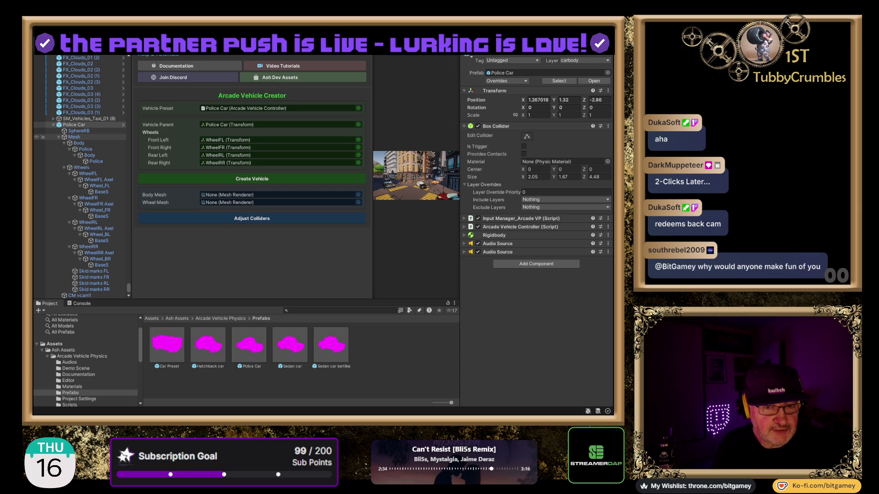
{"action": "left_click", "coordinate": [75, 138]}
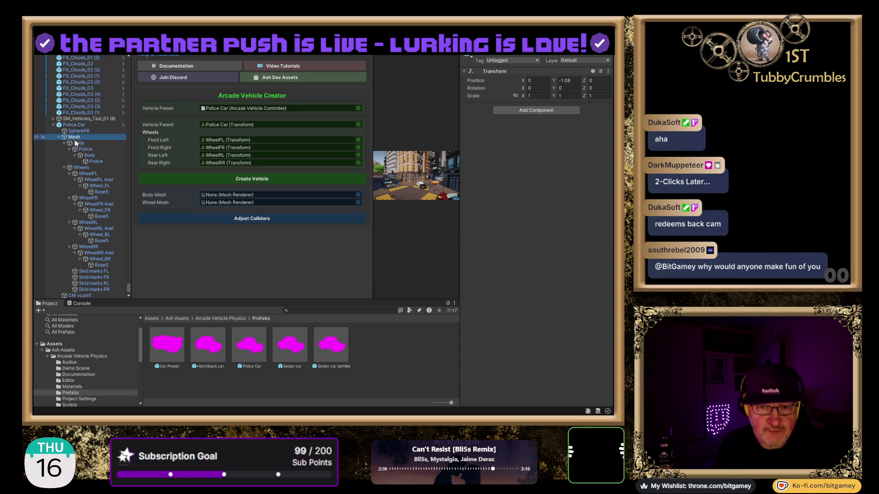
- Assign the Police mesh under Mesh > Body as the Body Mesh
{"action": "left_click", "coordinate": [78, 144]}
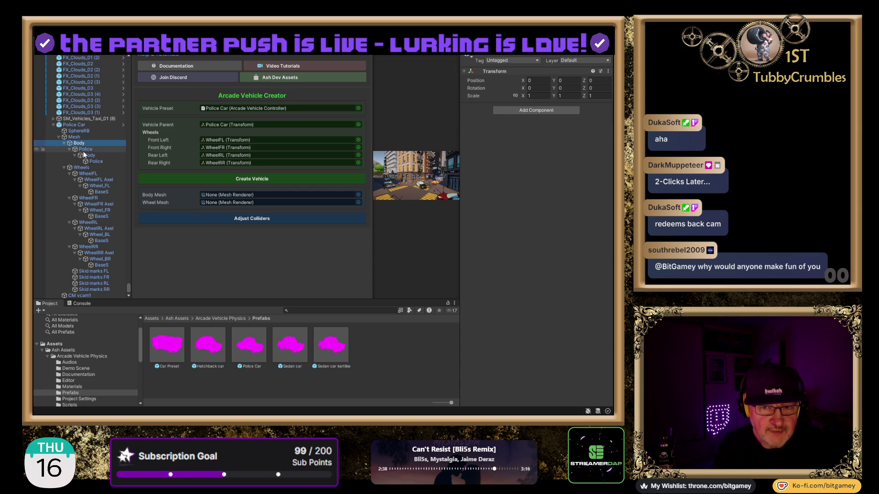
{"action": "left_click", "coordinate": [85, 150]}
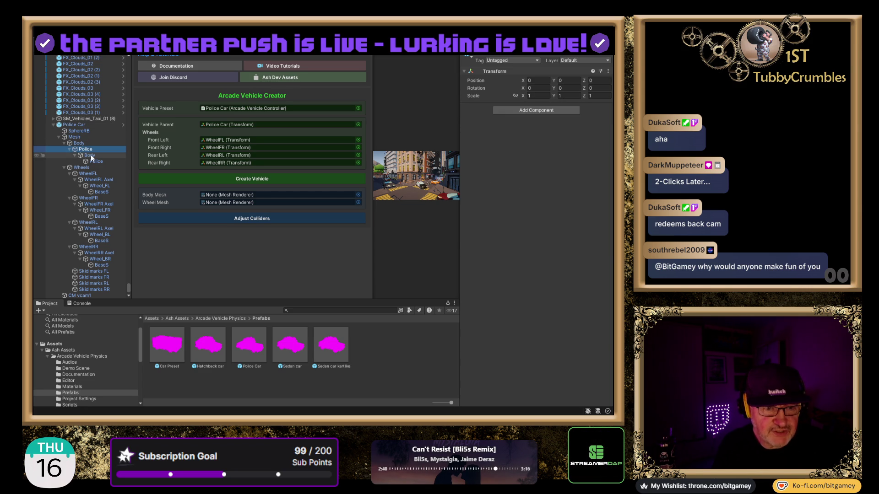
{"action": "left_click", "coordinate": [100, 162]}
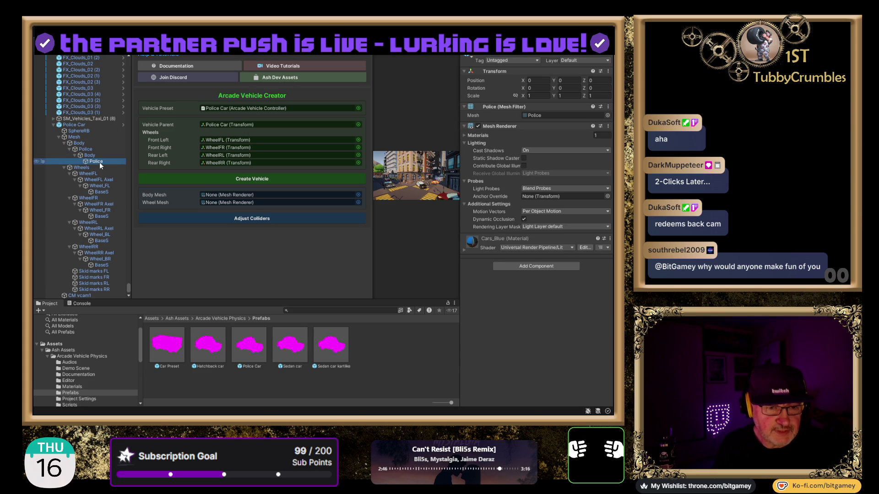
{"action": "mouse_move", "coordinate": [100, 162]}
{"action": "left_mouse_down"}
{"action": "mouse_move", "coordinate": [173, 191]}
{"action": "mouse_move", "coordinate": [218, 194]}
{"action": "left_mouse_up"}
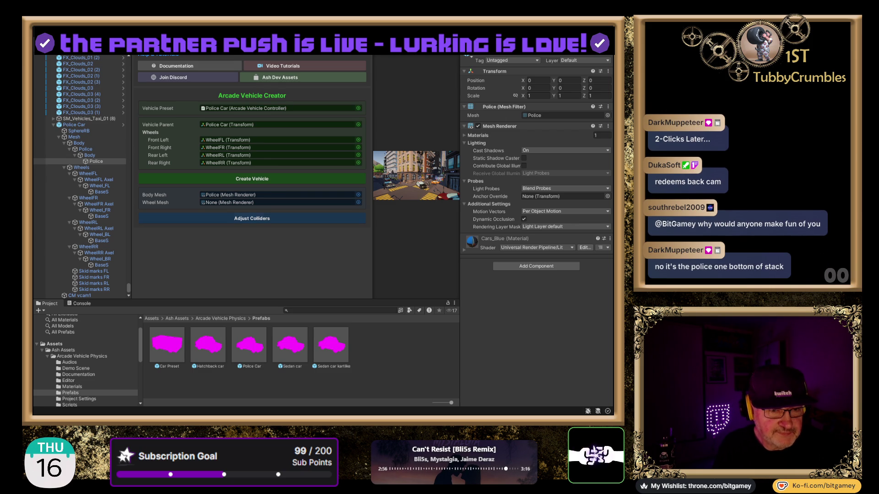
- Assign BaseS from under Wheel_FL as the Wheel Mesh
{"action": "left_click", "coordinate": [100, 186]}
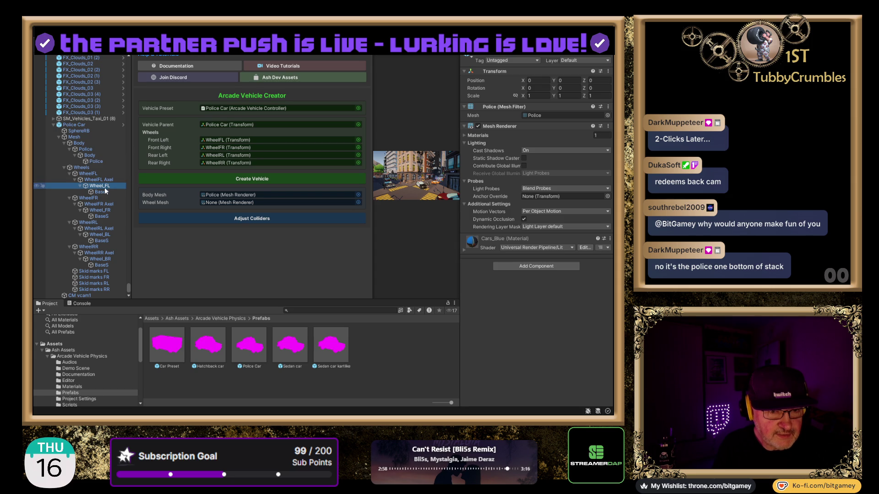
{"action": "left_click", "coordinate": [105, 192]}
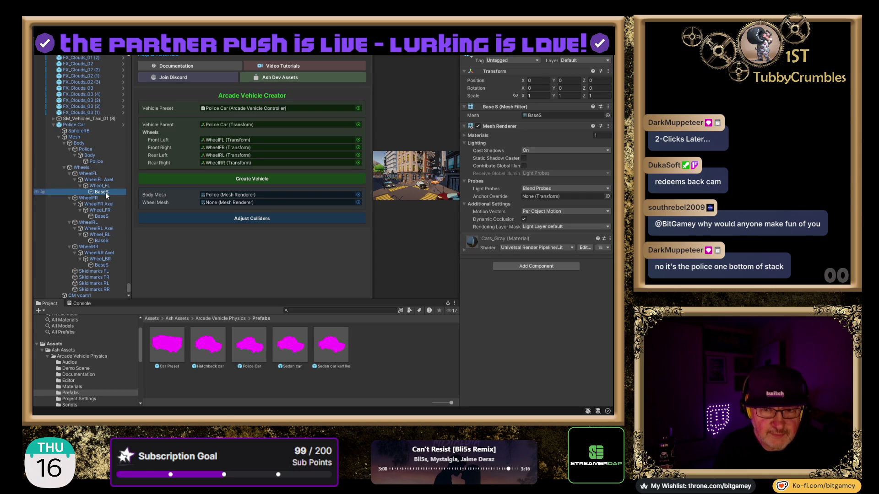
{"action": "left_click", "coordinate": [202, 196]}
{"action": "left_click_drag", "start_coordinate": [202, 198], "coordinate": [227, 202]}
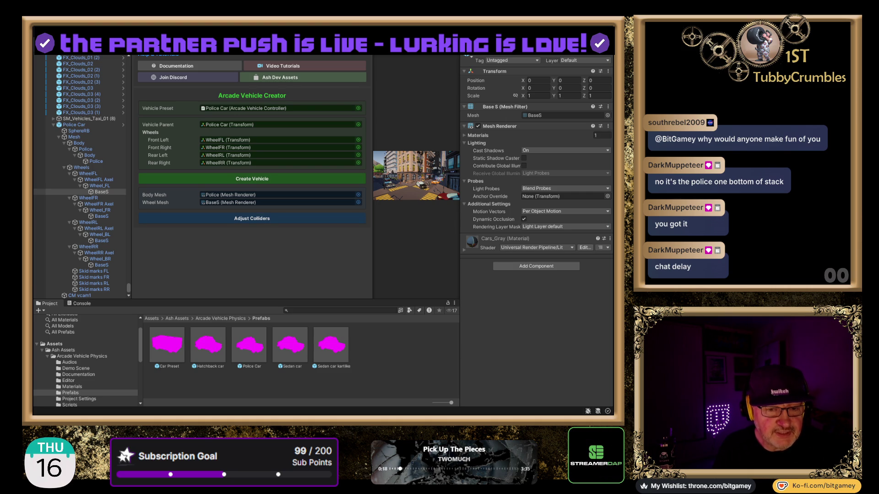
- Run Create Vehicle and expand the new Arcade_Police Car in the Hierarchy
{"action": "left_click", "coordinate": [230, 179]}
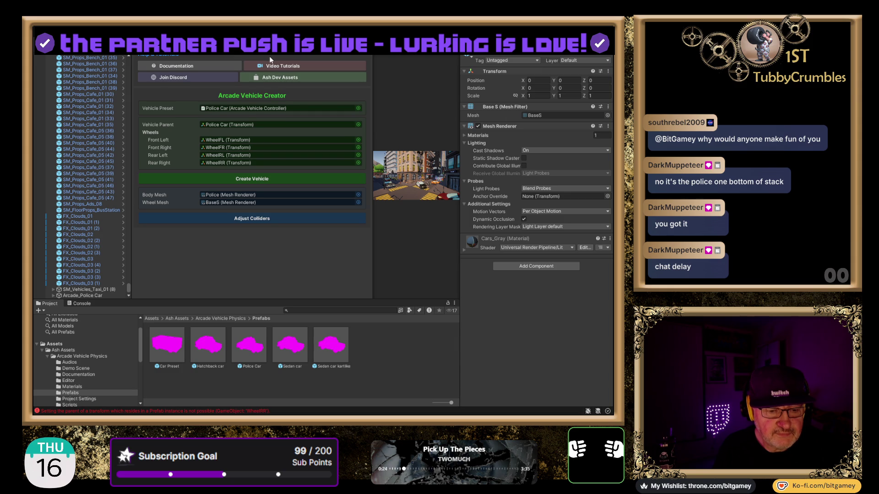
{"action": "left_click", "coordinate": [247, 219]}
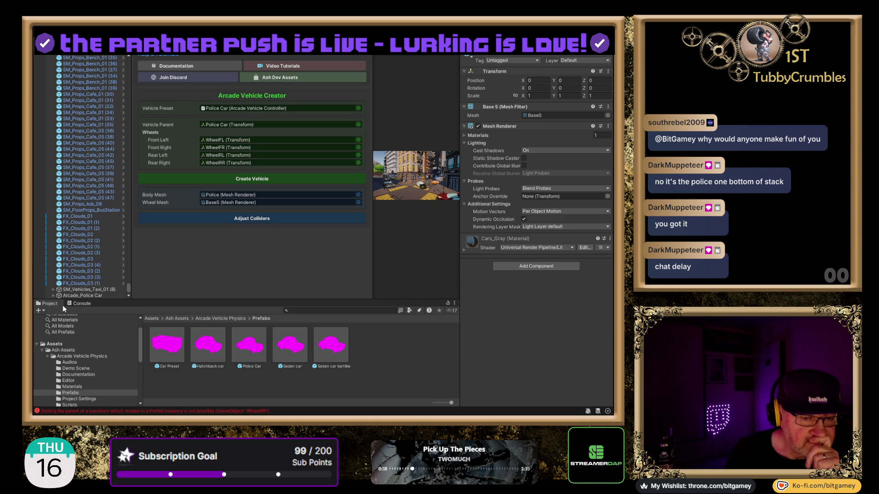
{"action": "left_click", "coordinate": [52, 295]}
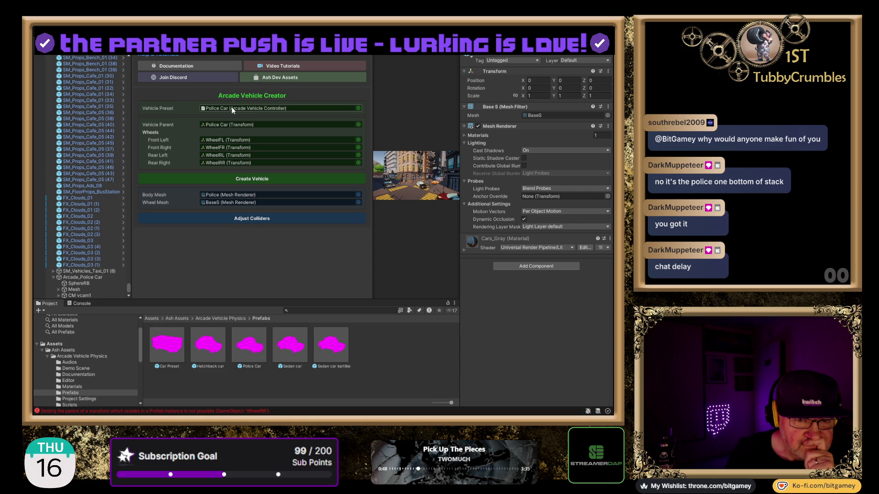
{"action": "left_click", "coordinate": [226, 125]}
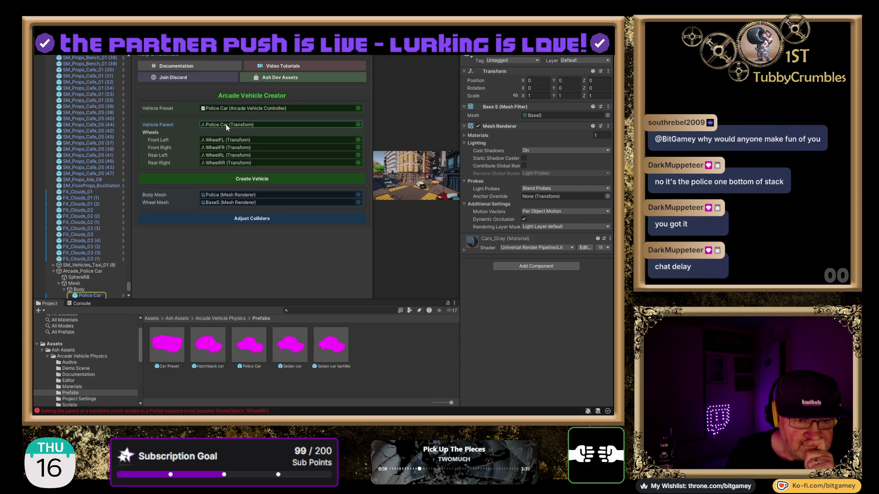
- Inspect the Police Car nested in Arcade_Police Car and view the wheel reparenting errors in the Console
{"action": "scroll", "coordinate": [115, 210], "scroll_direction": "down", "scroll_amount": 5}
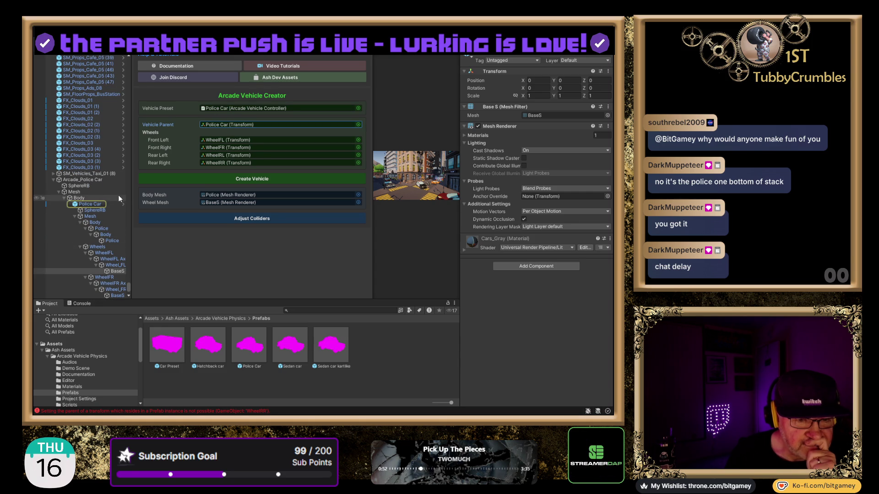
{"action": "left_click", "coordinate": [83, 180]}
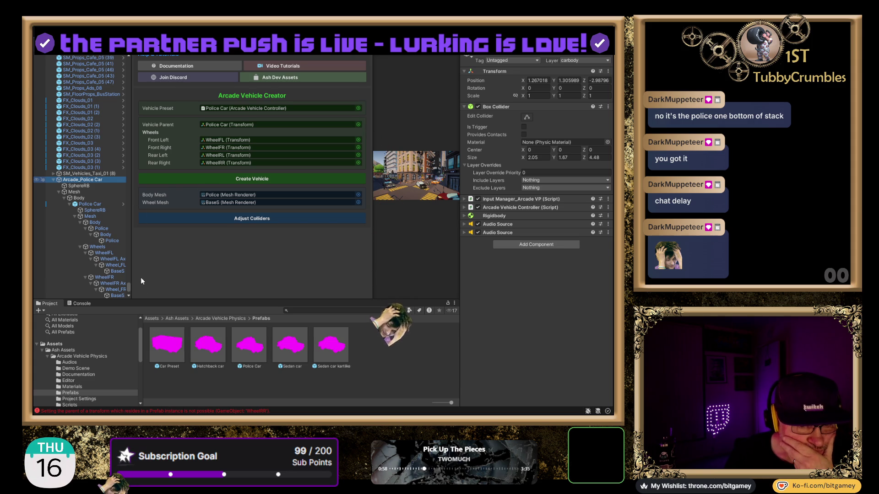
{"action": "left_click", "coordinate": [95, 205]}
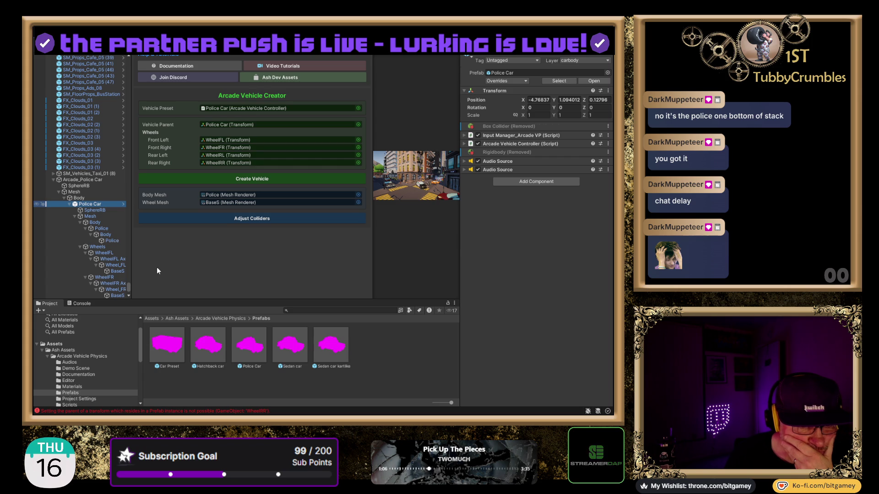
{"action": "scroll", "coordinate": [81, 198], "scroll_direction": "down", "scroll_amount": 5}
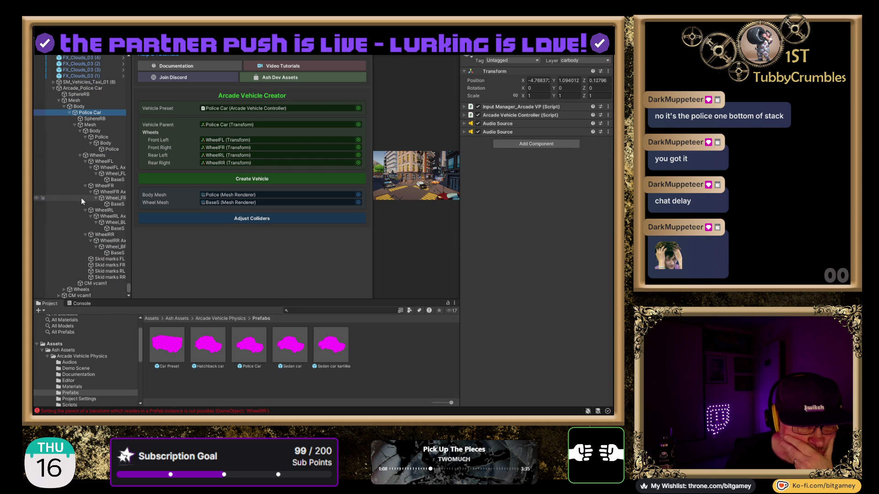
{"action": "left_click", "coordinate": [76, 304]}
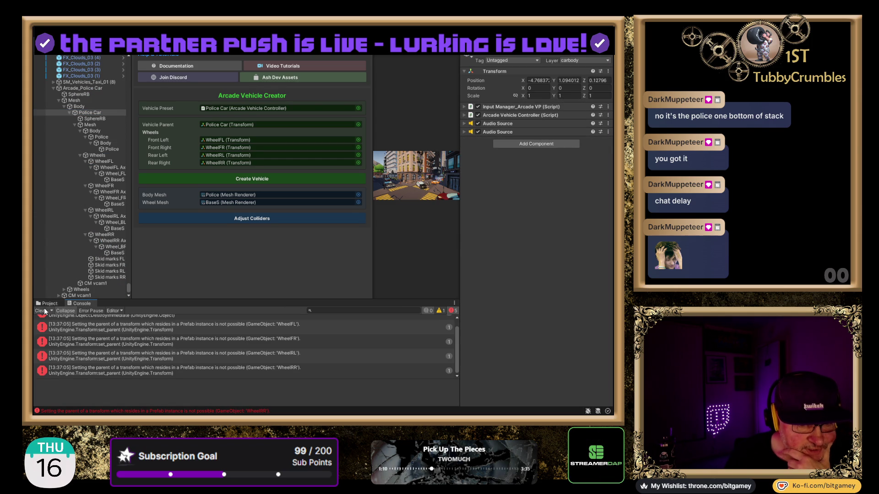
- Clear the console errors and run Create Vehicle again
{"action": "left_click", "coordinate": [41, 311]}
{"action": "left_click", "coordinate": [53, 303]}
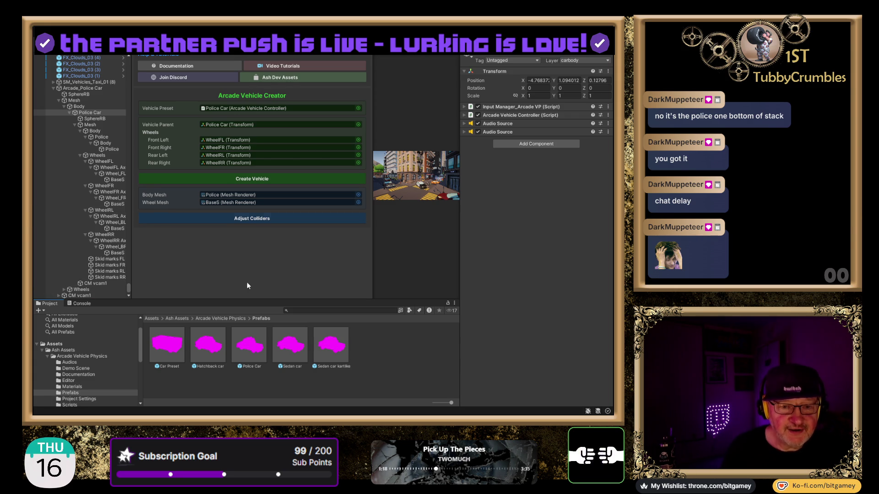
{"action": "left_click", "coordinate": [255, 179]}
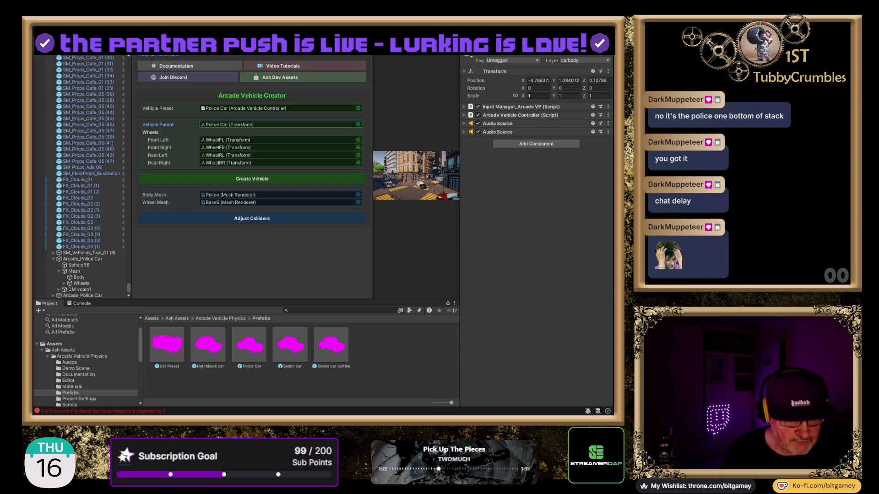
- Read the Rigidbody-HingeJoint removal error and inspect SphereRB's Sphere Collider, Rigidbody and Hinge Joint
{"action": "left_click", "coordinate": [83, 304]}
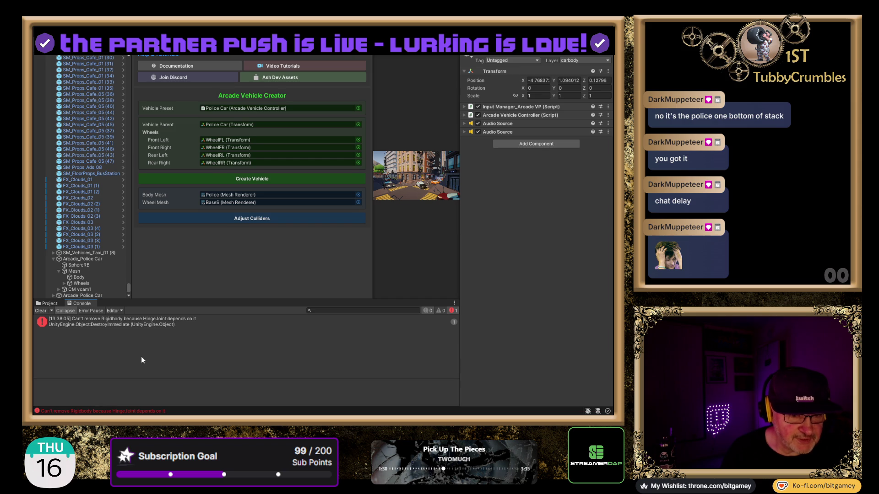
{"action": "left_click", "coordinate": [138, 320]}
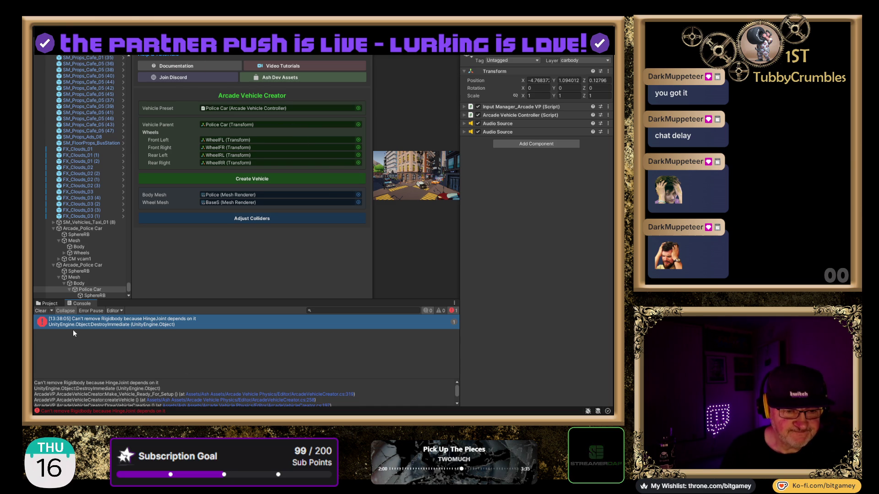
{"action": "left_click", "coordinate": [77, 235]}
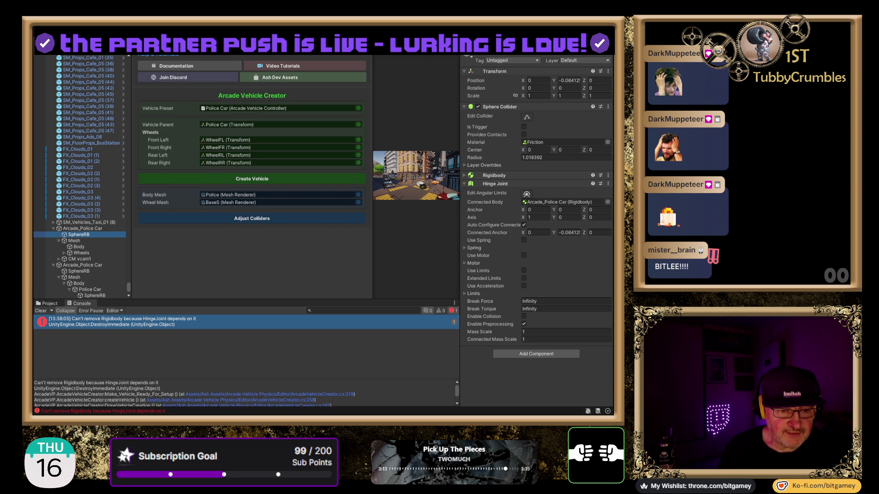
{"action": "left_click", "coordinate": [49, 303]}
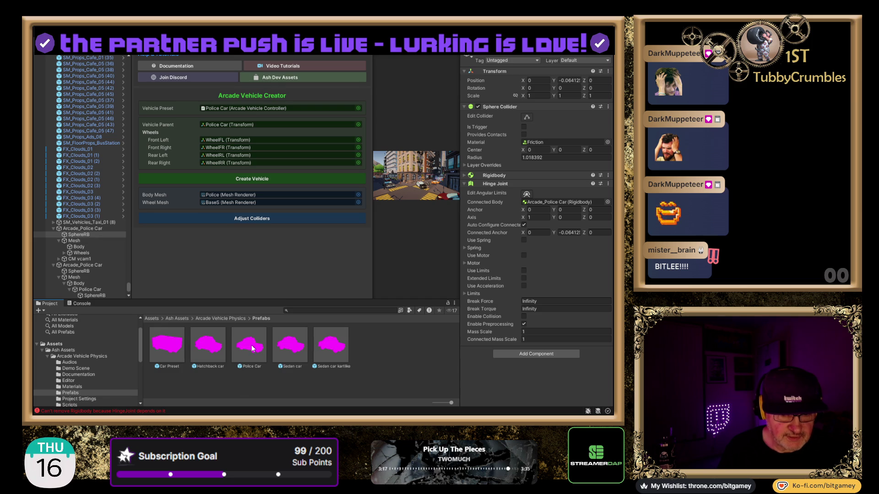
- Put the Police Car prefab back into Vehicle Preset and clear the Console
{"action": "left_click_drag", "start_coordinate": [254, 326], "coordinate": [230, 106]}
{"action": "left_click", "coordinate": [230, 111]}
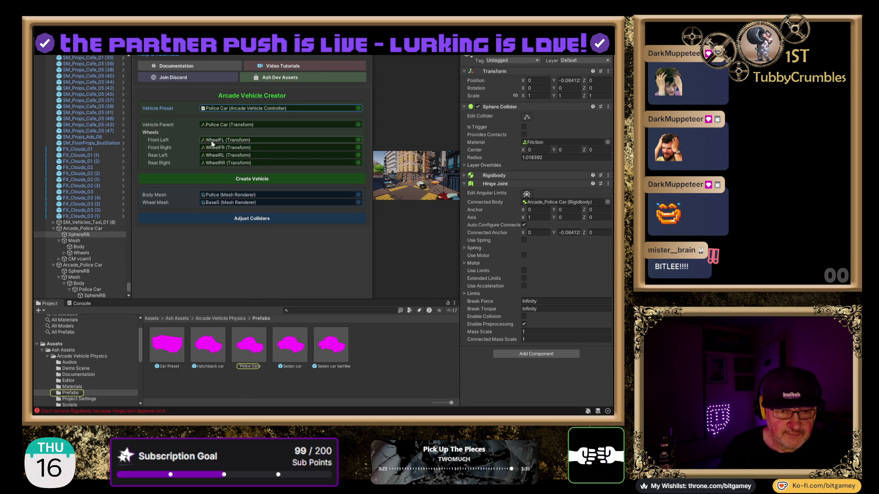
{"action": "left_click", "coordinate": [82, 304]}
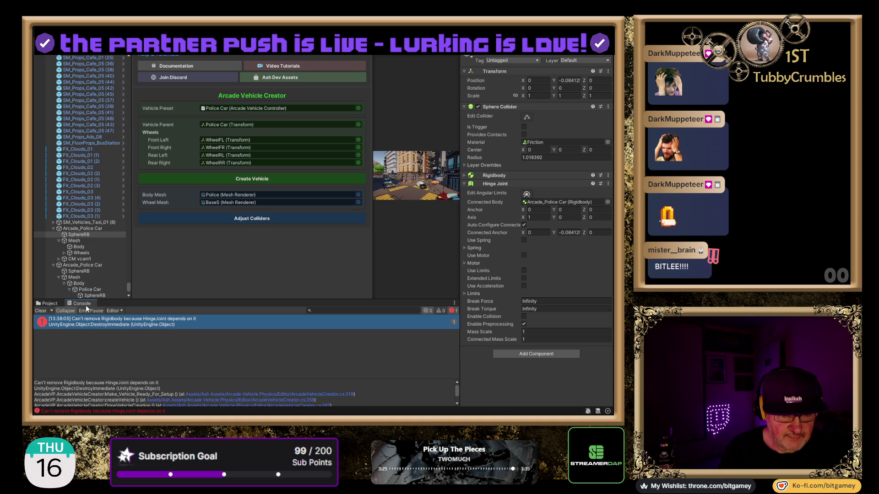
{"action": "left_click", "coordinate": [41, 311]}
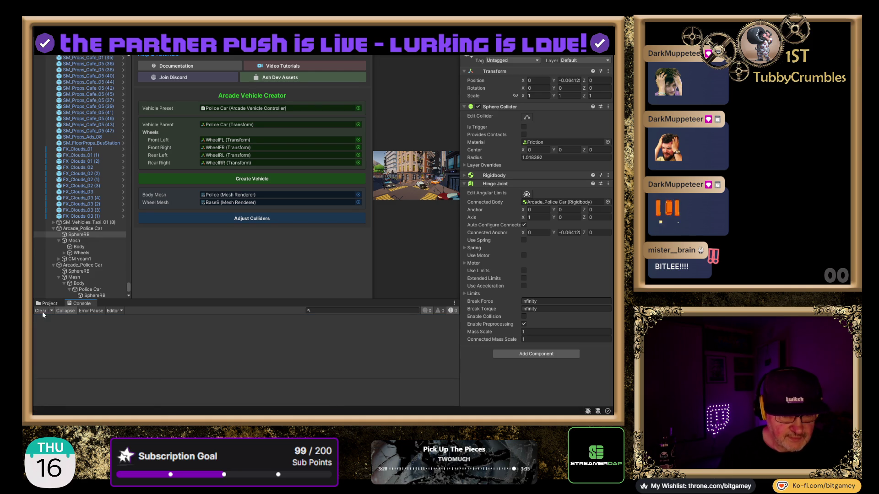
- Run Create Vehicle with the Police Car settings, which logs the Hinge Joint error again
{"action": "left_click", "coordinate": [246, 179]}
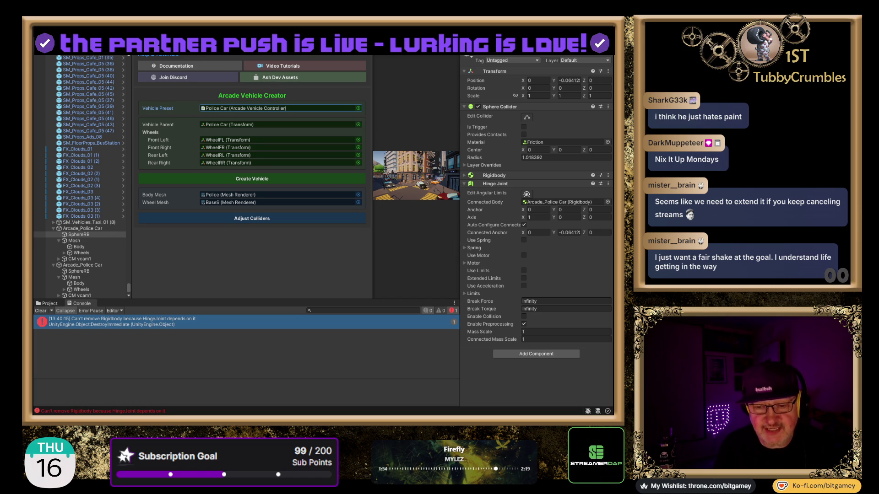
{"action": "left_click", "coordinate": [608, 387]}
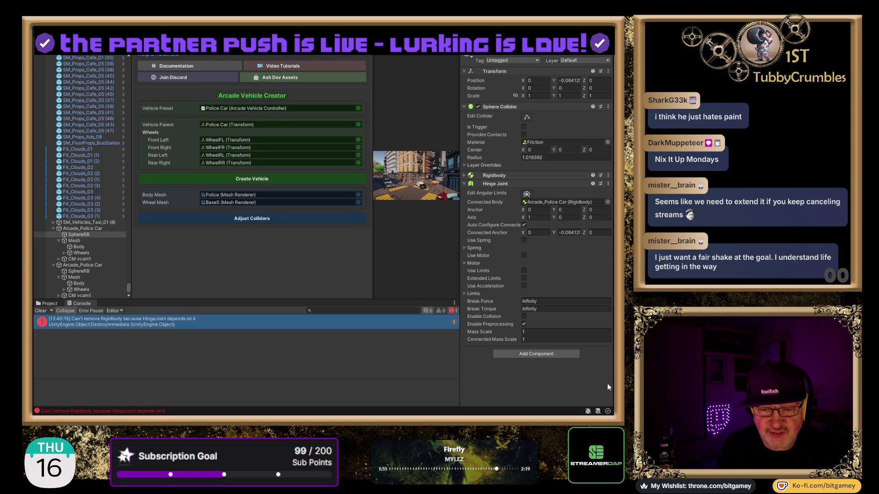
- Trace the Hinge Joint error to SphereRB, remove its Hinge Joint, and clear the Console
{"action": "left_click", "coordinate": [125, 323]}
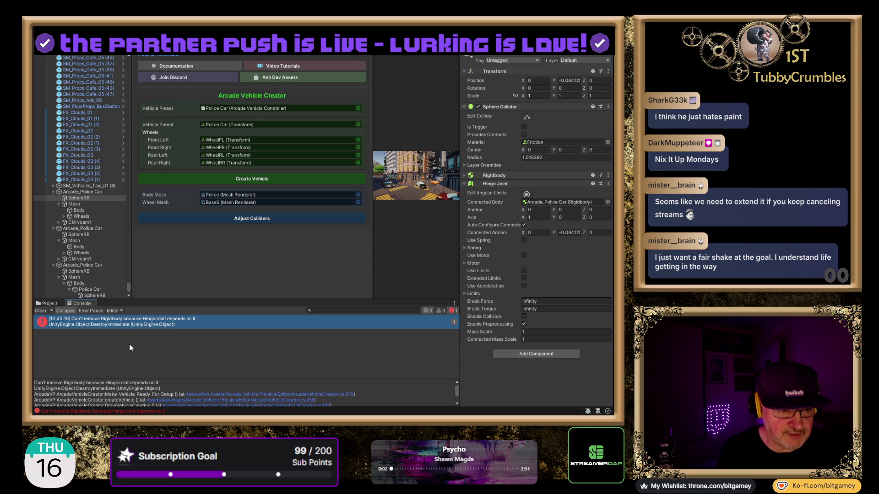
{"action": "left_click", "coordinate": [141, 322]}
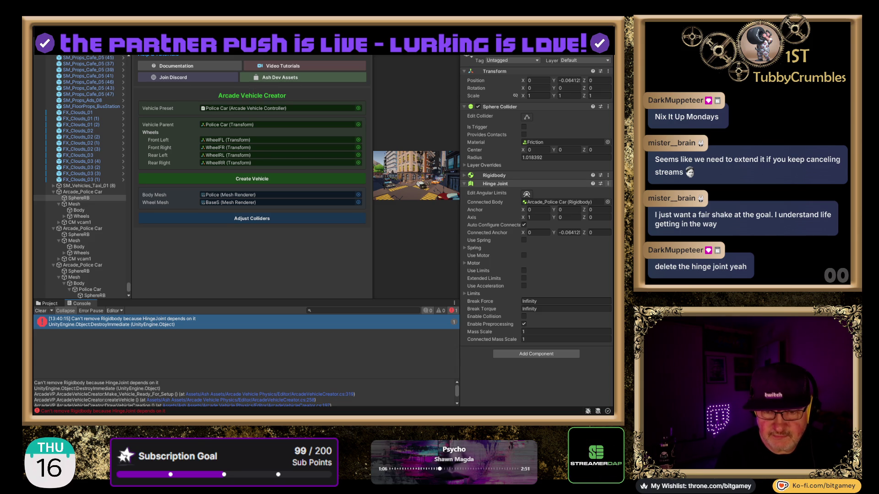
{"action": "left_click", "coordinate": [628, 202]}
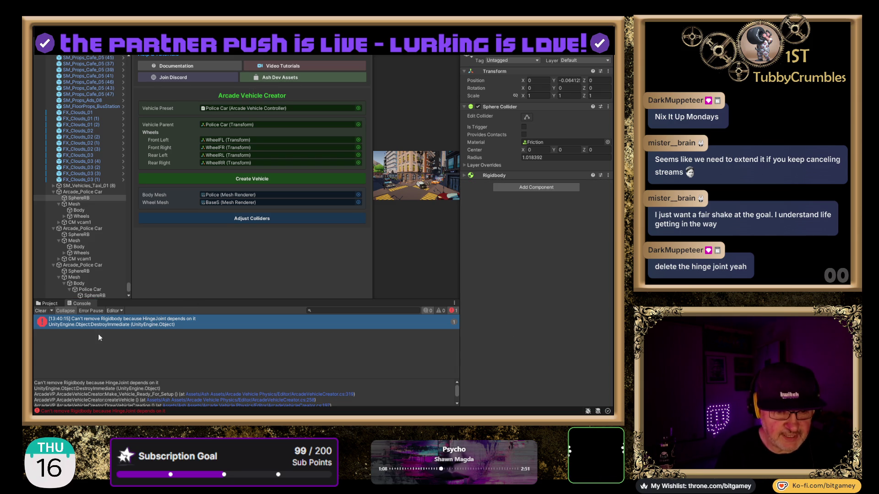
{"action": "left_click", "coordinate": [40, 311]}
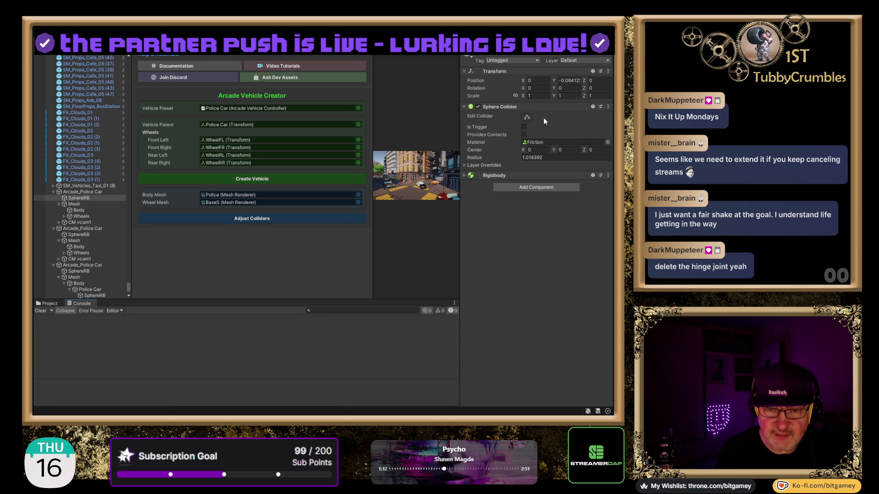
- Run Create Vehicle again and select the Arcade_Police Car in the Hierarchy
{"action": "left_click", "coordinate": [464, 176]}
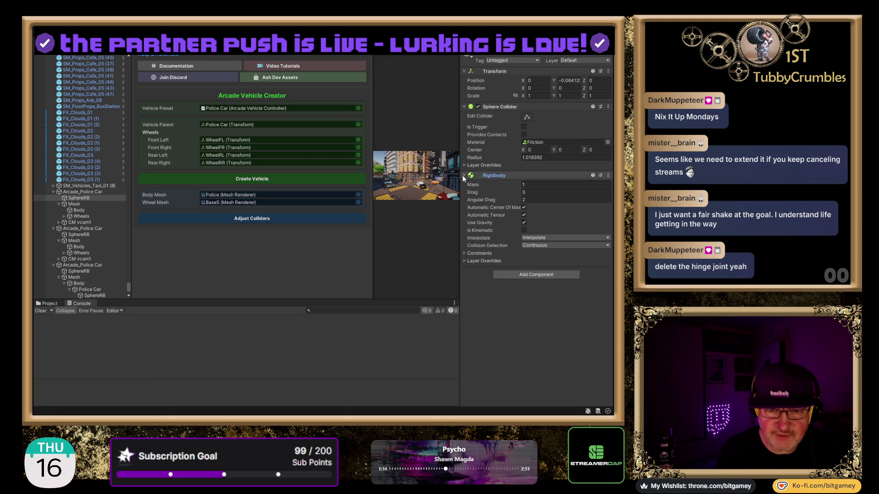
{"action": "left_click", "coordinate": [241, 179]}
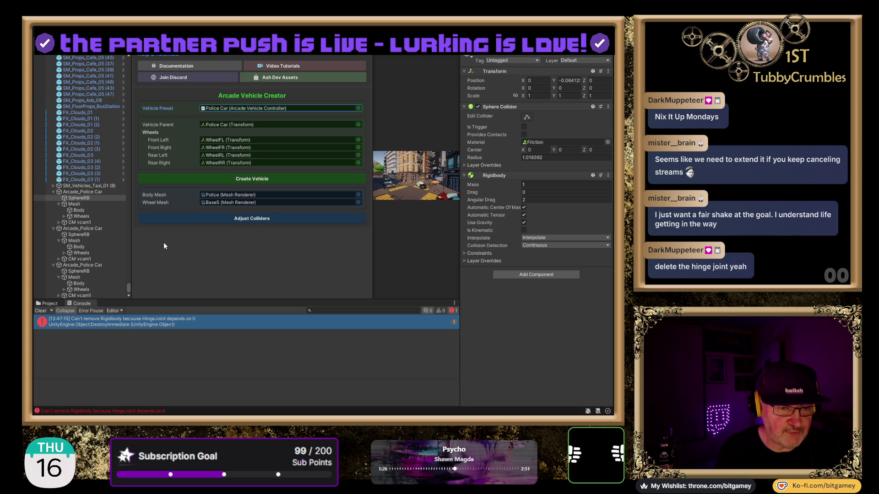
{"action": "left_click", "coordinate": [82, 193]}
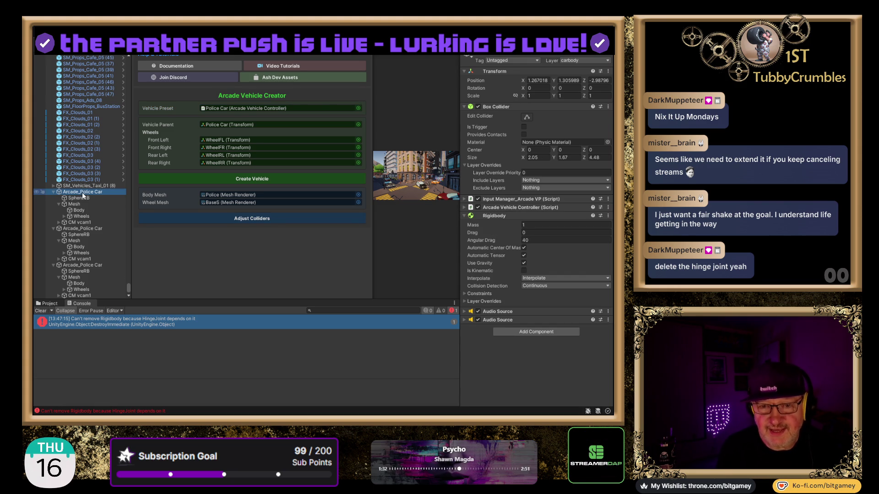
- Step down to the next Arcade_Police Car's SphereRB and remove its Hinge Joint
{"action": "key", "text": "Down"}
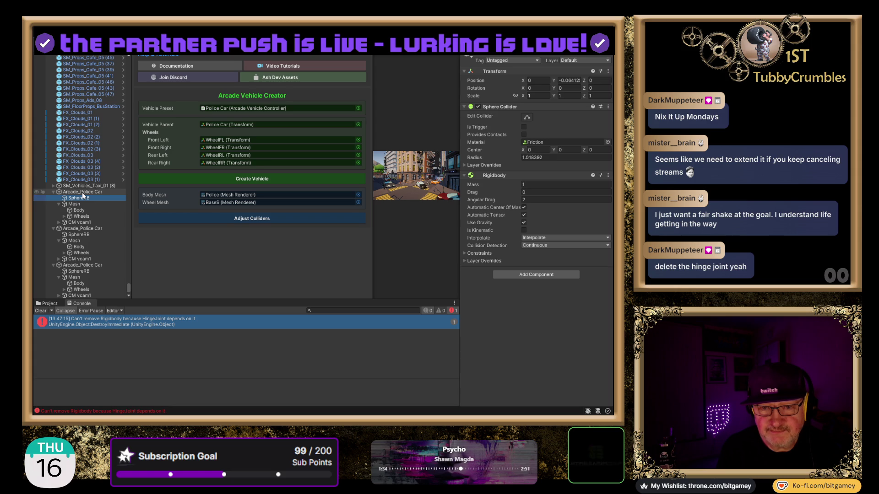
{"action": "key", "text": "Down"}
{"action": "key", "text": "Down"}
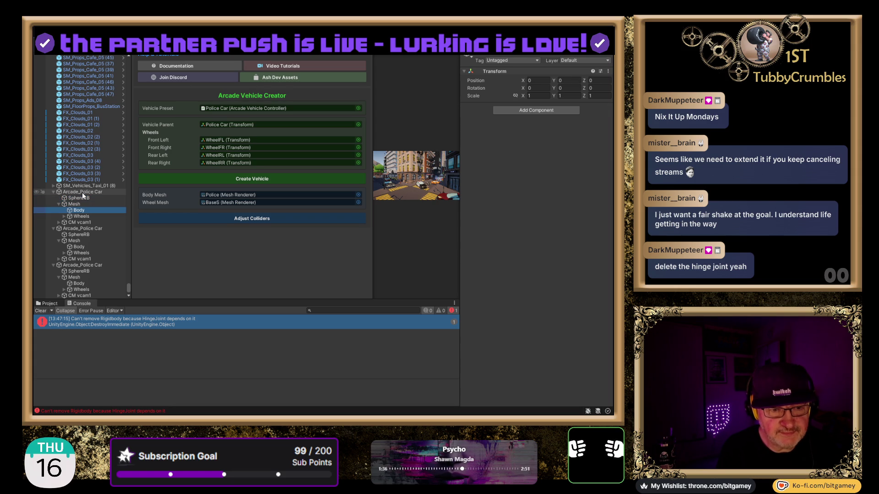
{"action": "key", "text": "Down"}
{"action": "key", "text": "Down"}
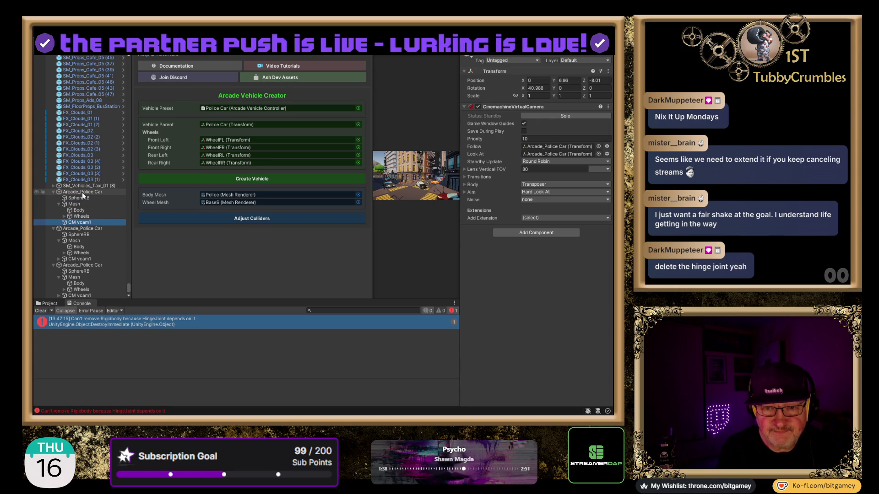
{"action": "key", "text": "Down"}
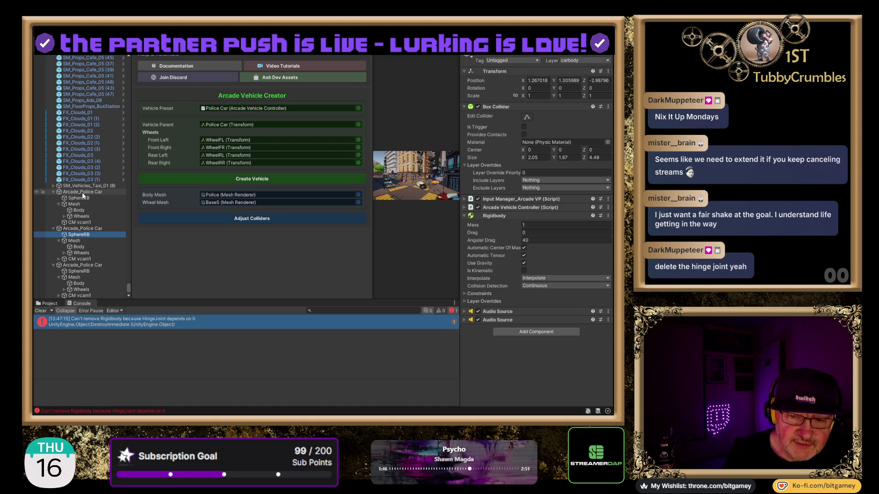
{"action": "key", "text": "Down"}
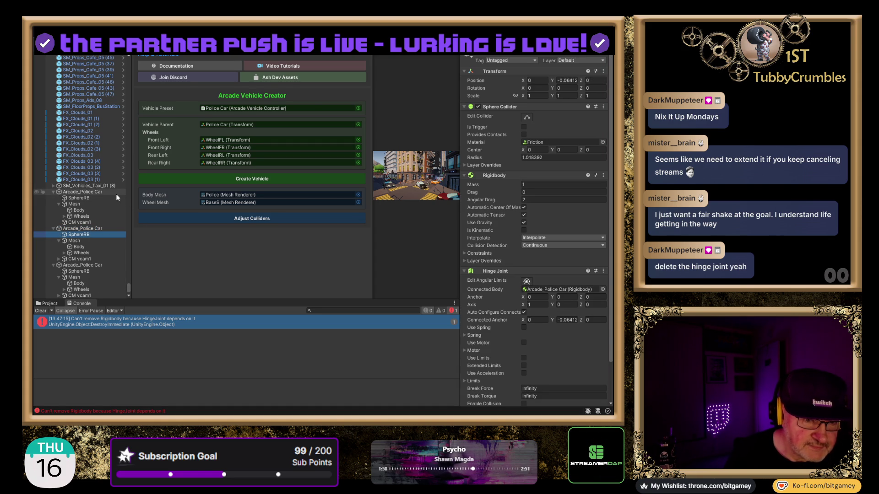
{"action": "scroll", "coordinate": [116, 194], "scroll_direction": "down", "scroll_amount": 1}
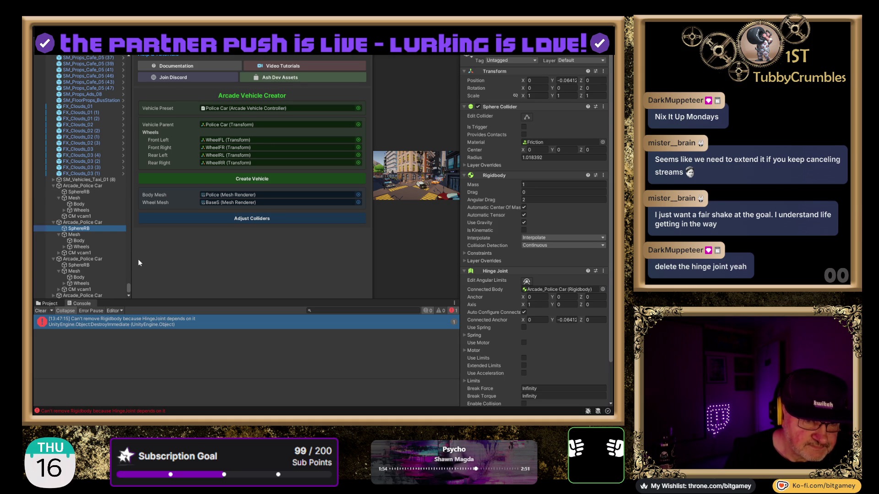
{"action": "left_click", "coordinate": [604, 271]}
- Remove the Hinge Joint from the remaining cars' SphereRB objects, including the third car's
{"action": "left_click", "coordinate": [612, 293]}
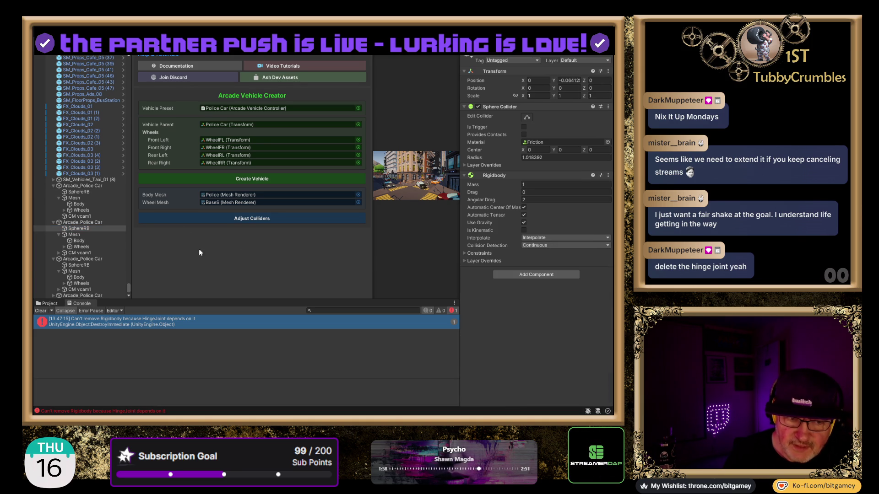
{"action": "left_click", "coordinate": [83, 266]}
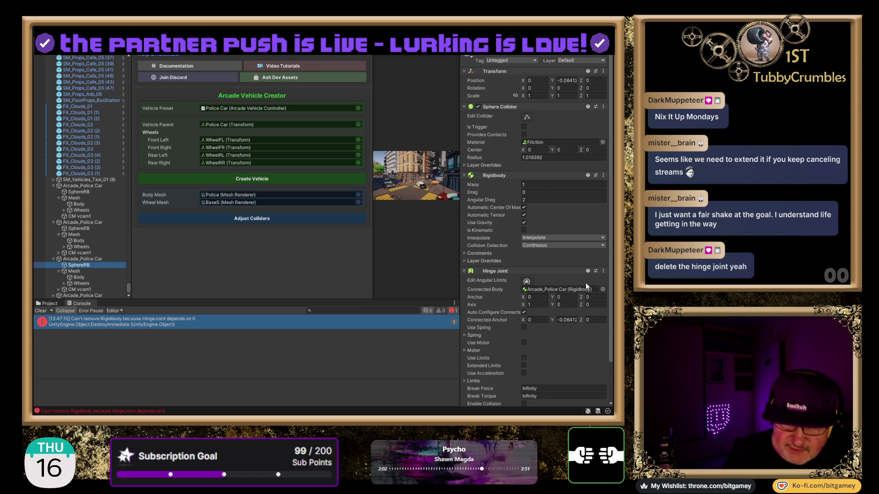
{"action": "left_click", "coordinate": [603, 272]}
{"action": "left_click", "coordinate": [625, 291]}
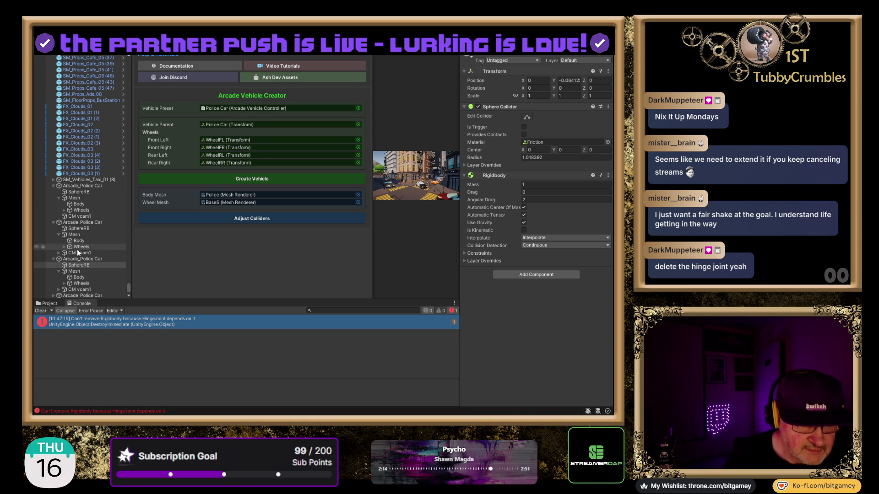
- Collapse the expanded police cars and select all four Arcade_Police Car copies
{"action": "left_click", "coordinate": [64, 246]}
{"action": "left_click", "coordinate": [63, 246]}
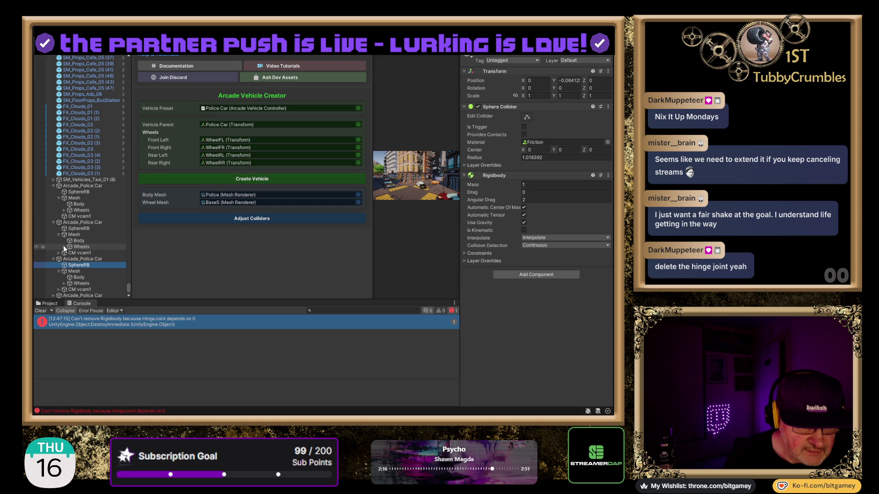
{"action": "left_click", "coordinate": [89, 185]}
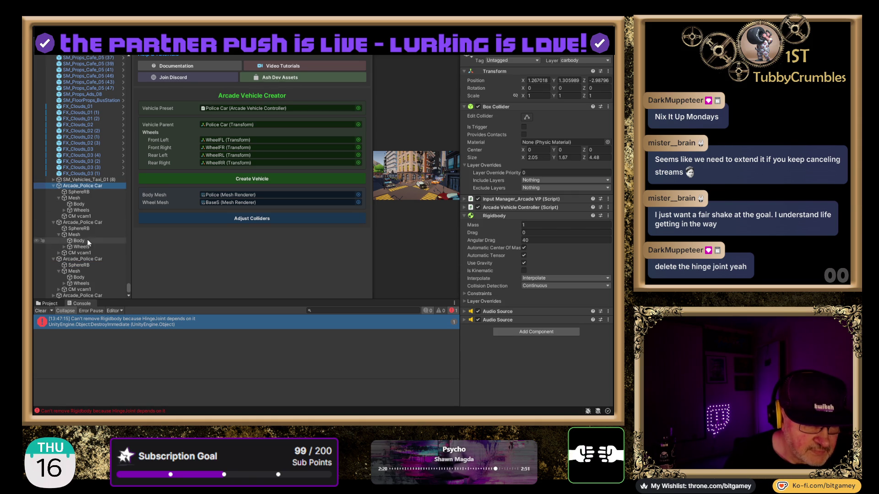
{"action": "left_click", "coordinate": [52, 186]}
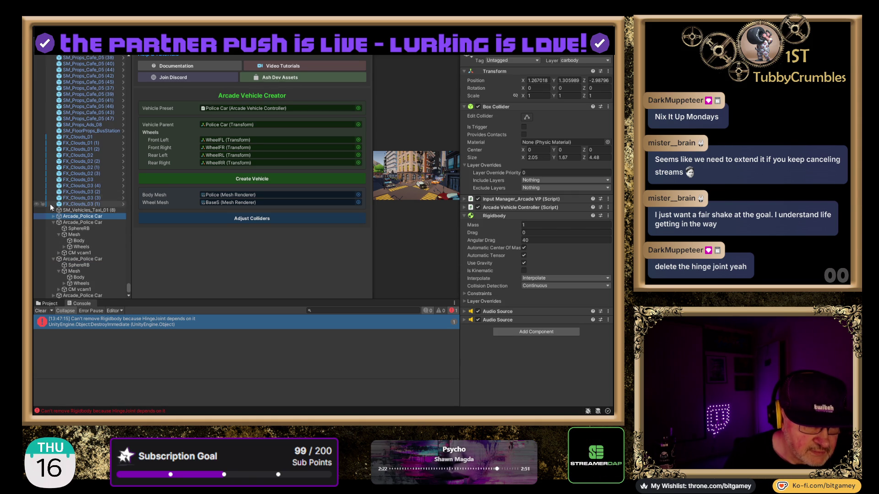
{"action": "left_click", "coordinate": [53, 222]}
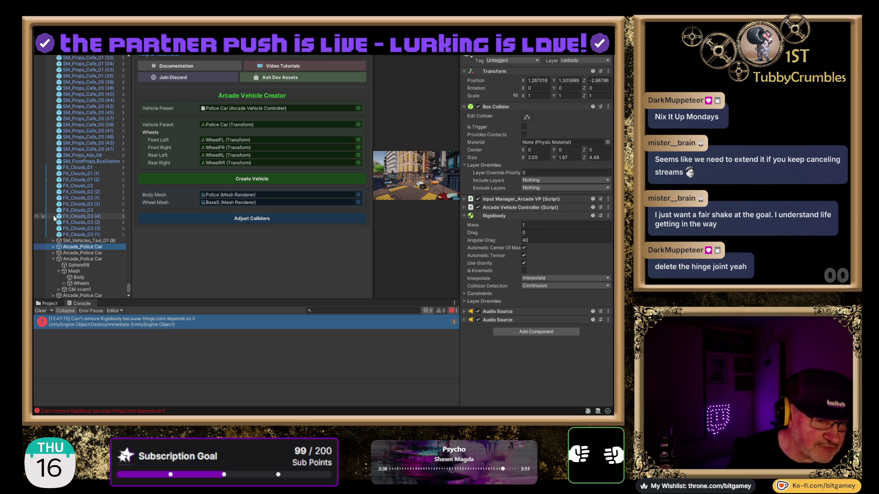
{"action": "left_click", "coordinate": [53, 257]}
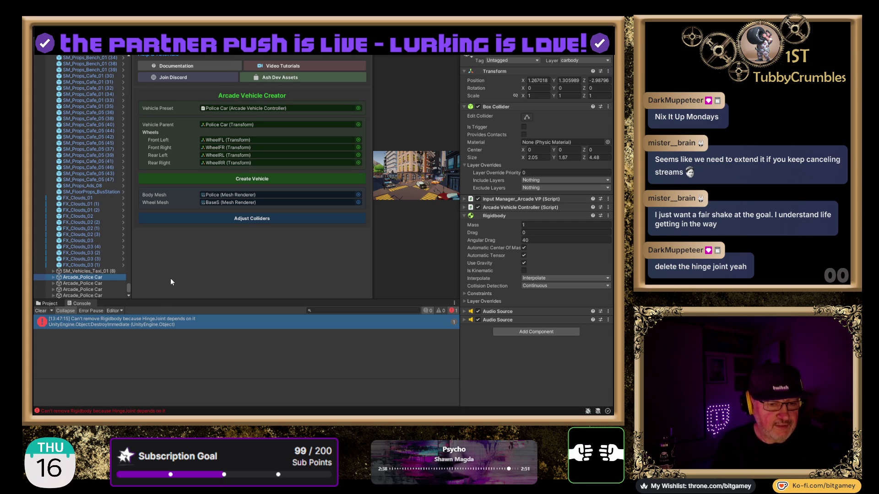
{"action": "key", "text": "shift+Down"}
{"action": "key", "text": "shift+Down"}
{"action": "key", "text": "shift+Down"}
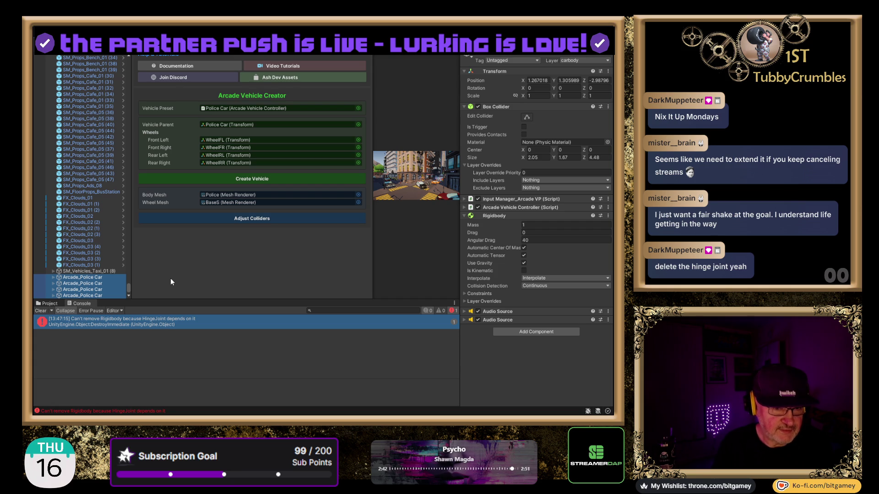
- Delete both Arcade_Police Car copies from the Hierarchy and clear the Console's old errors
{"action": "left_click", "coordinate": [235, 123]}
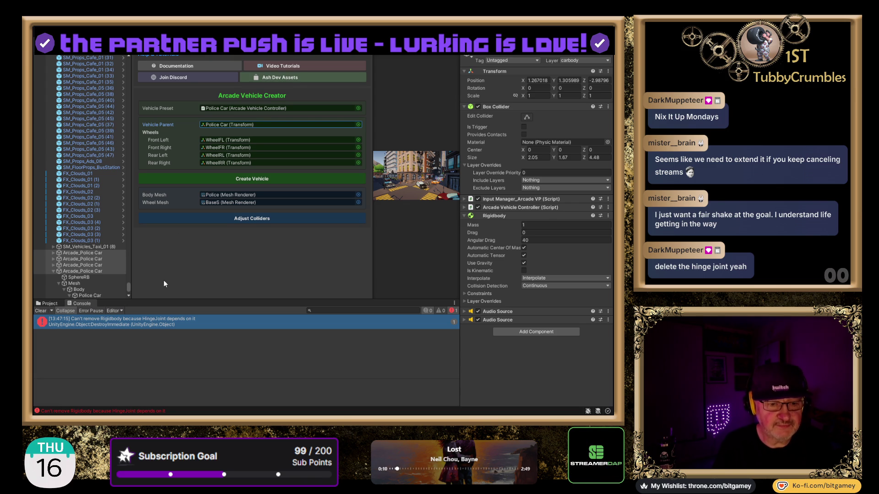
{"action": "left_click", "coordinate": [74, 253]}
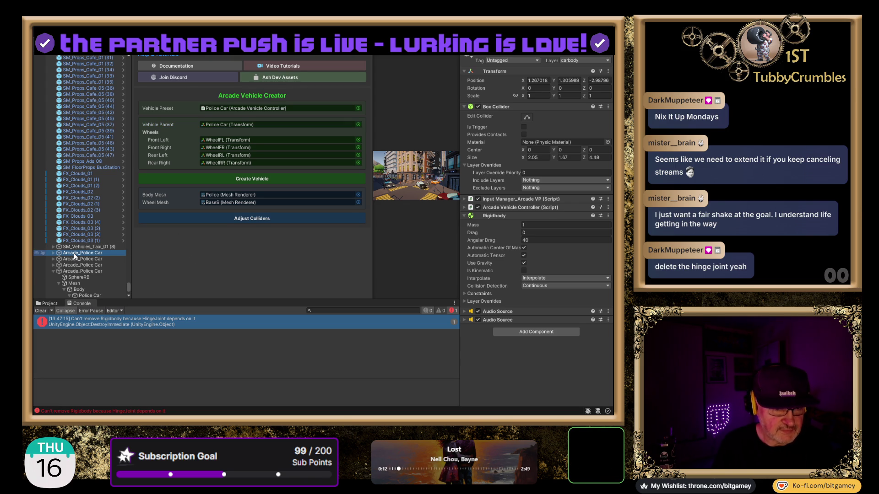
{"action": "key", "text": "Delete"}
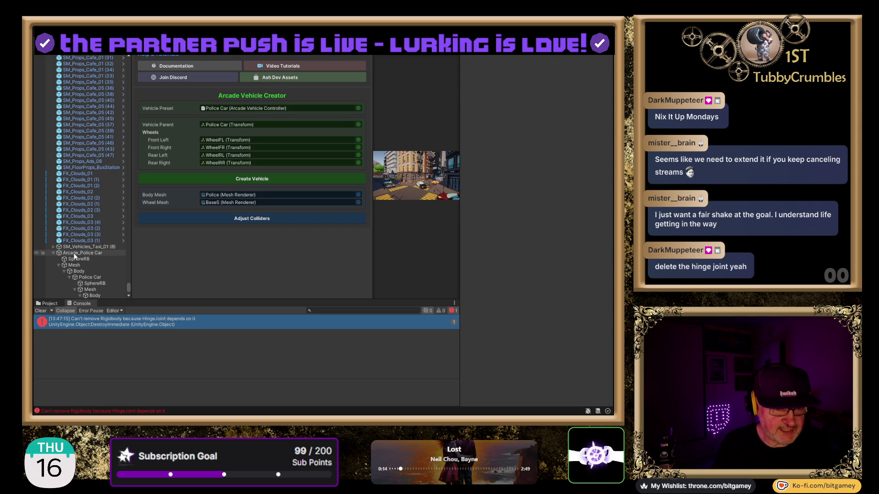
{"action": "left_click", "coordinate": [74, 254]}
{"action": "key", "text": "Delete"}
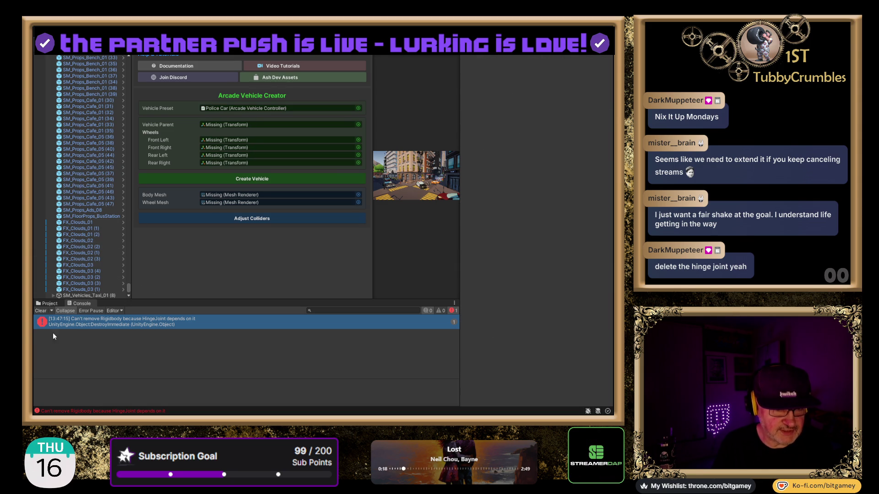
{"action": "left_click", "coordinate": [39, 311]}
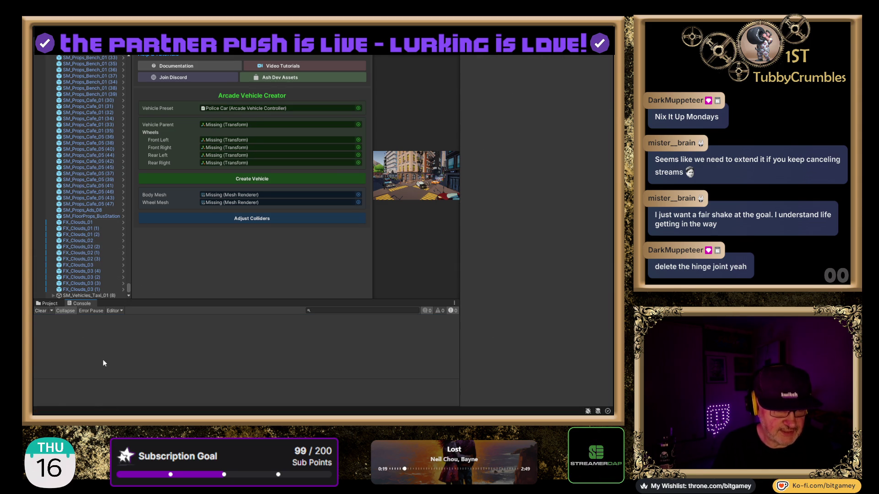
{"action": "left_click", "coordinate": [50, 304]}
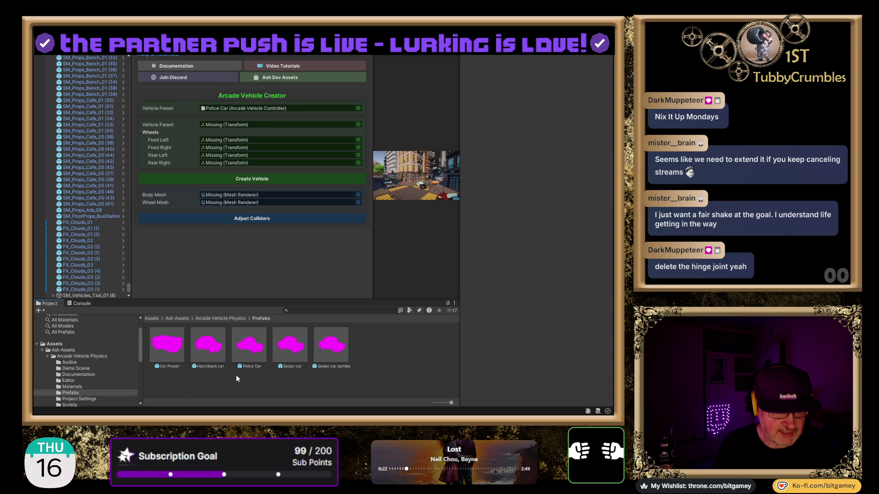
- Add a Police Car prefab instance to the scene, expand it, and make it the Vehicle Parent
{"action": "mouse_move", "coordinate": [247, 348]}
{"action": "left_mouse_down"}
{"action": "mouse_move", "coordinate": [210, 126]}
{"action": "mouse_move", "coordinate": [91, 296]}
{"action": "mouse_move", "coordinate": [77, 302]}
{"action": "left_mouse_up"}
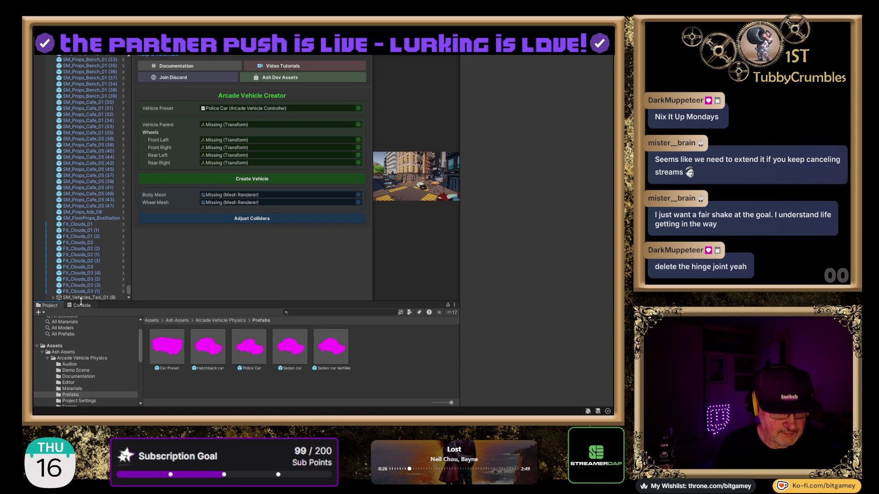
{"action": "left_click_drag", "start_coordinate": [254, 351], "coordinate": [78, 297]}
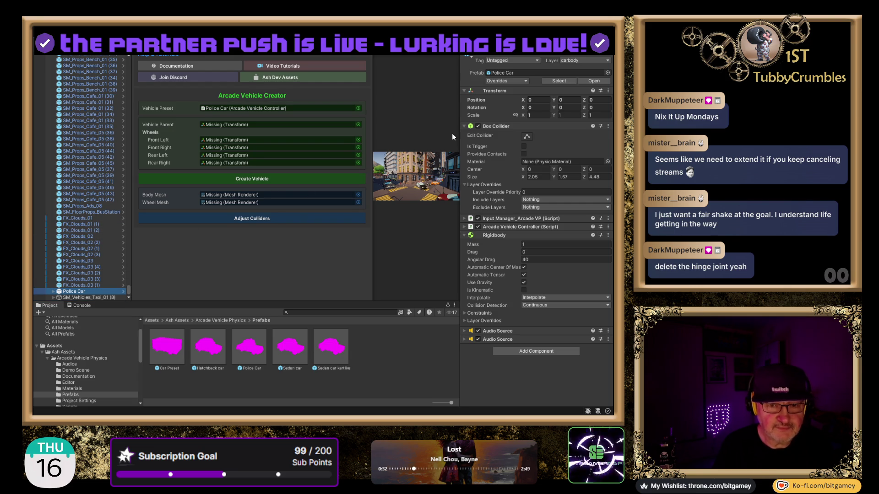
{"action": "mouse_move", "coordinate": [82, 301]}
{"action": "left_mouse_down"}
{"action": "mouse_move", "coordinate": [213, 109]}
{"action": "mouse_move", "coordinate": [127, 225]}
{"action": "left_mouse_up"}
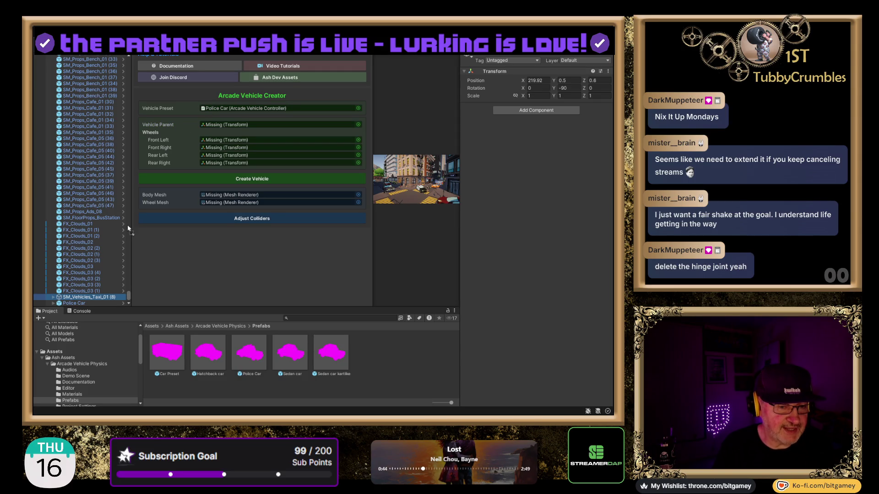
{"action": "left_click_drag", "start_coordinate": [131, 299], "coordinate": [128, 301]}
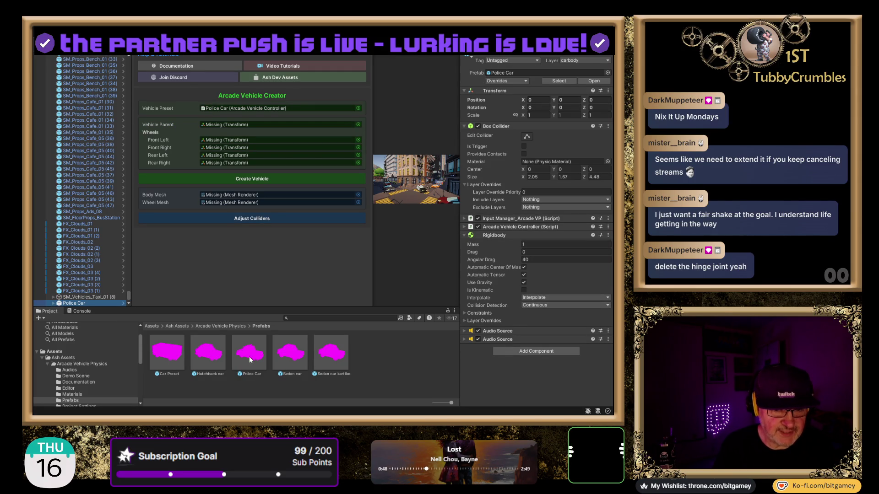
{"action": "left_click_drag", "start_coordinate": [247, 360], "coordinate": [229, 114]}
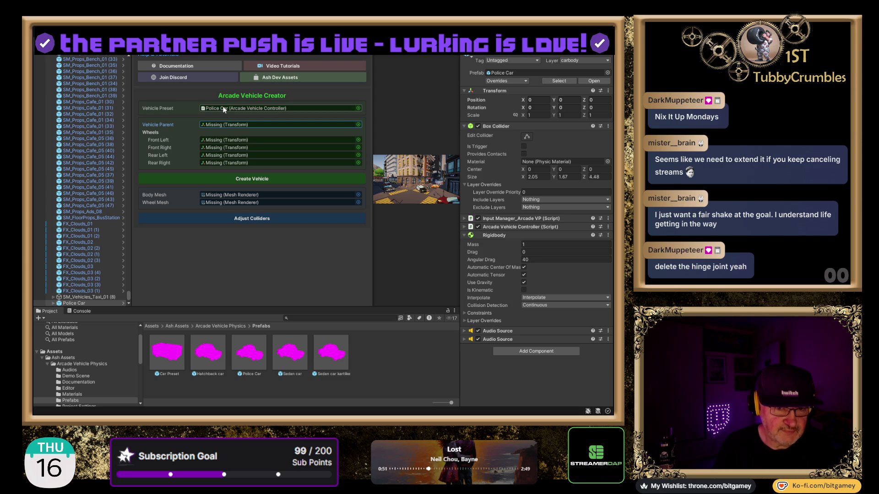
{"action": "left_click", "coordinate": [53, 304]}
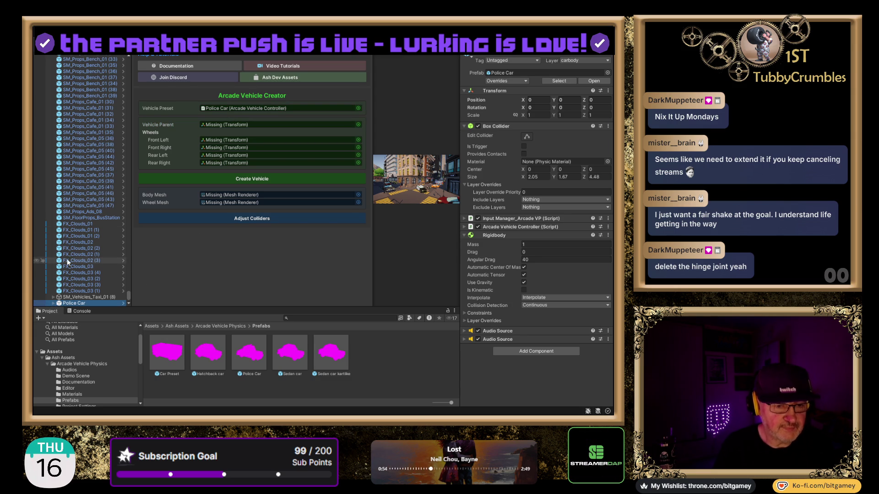
{"action": "left_click", "coordinate": [53, 303]}
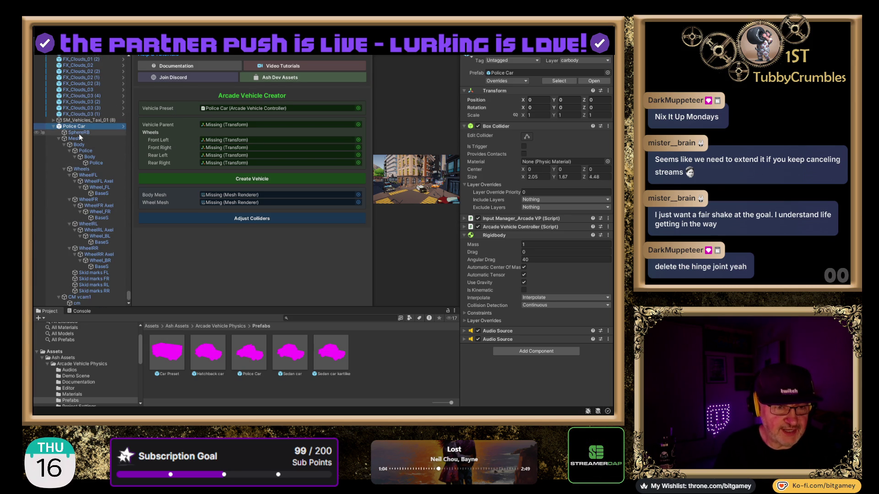
{"action": "left_click_drag", "start_coordinate": [72, 128], "coordinate": [230, 126]}
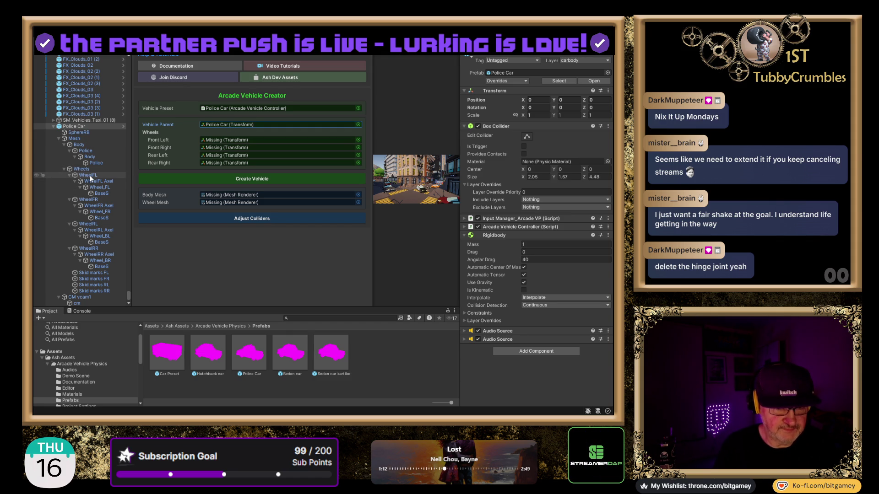
- Locate WheelFL under the Police Car's Wheels group for the Front Left wheel slot
{"action": "mouse_move", "coordinate": [90, 178]}
{"action": "left_mouse_down"}
{"action": "mouse_move", "coordinate": [192, 146]}
{"action": "mouse_move", "coordinate": [298, 134]}
{"action": "mouse_move", "coordinate": [360, 139]}
{"action": "left_mouse_up"}
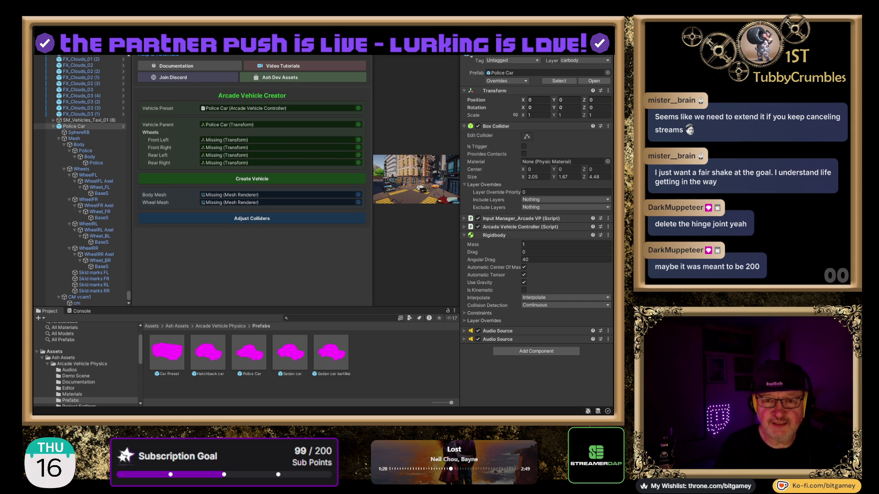
{"action": "left_click", "coordinate": [279, 140]}
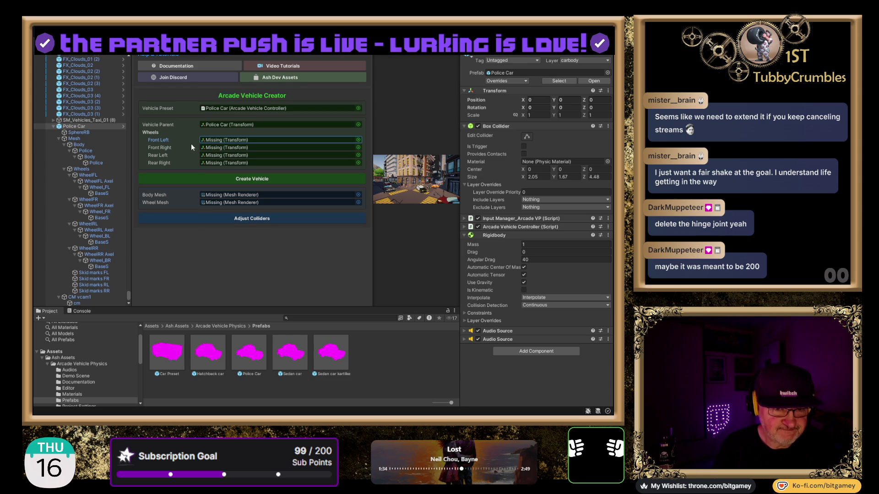
{"action": "left_click", "coordinate": [81, 169]}
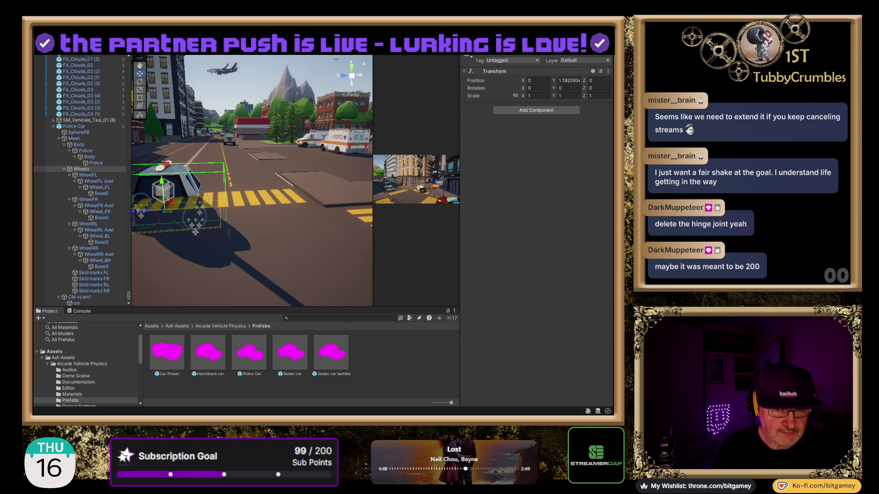
{"action": "left_click", "coordinate": [92, 176]}
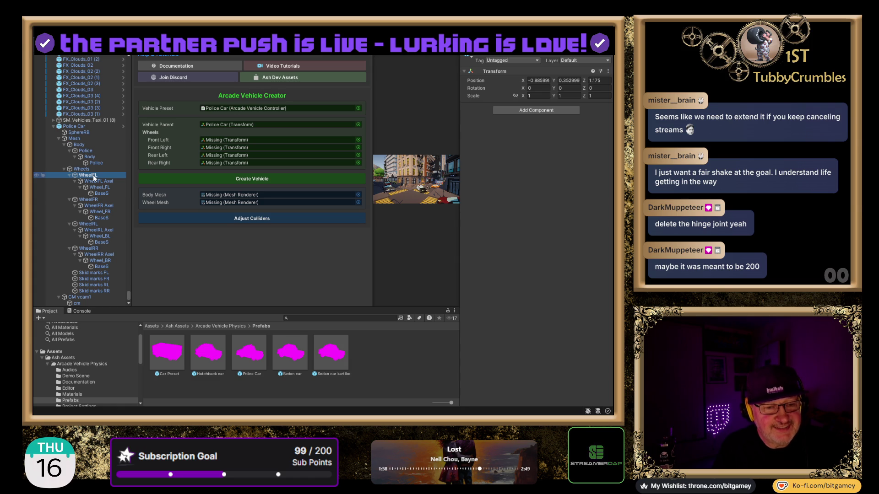
- Assign WheelFL, WheelFR, WheelRL and WheelRR to the wheel slots and Police as Body Mesh
{"action": "left_click_drag", "start_coordinate": [94, 179], "coordinate": [228, 139]}
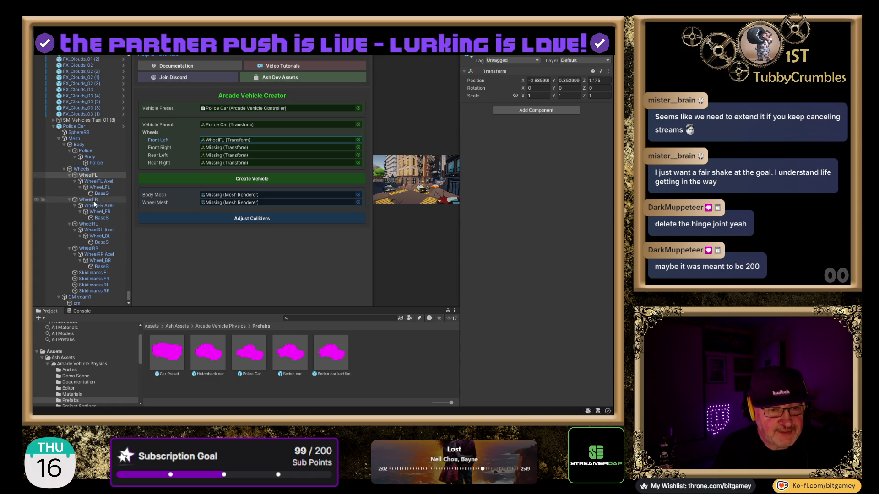
{"action": "mouse_move", "coordinate": [89, 199]}
{"action": "left_mouse_down"}
{"action": "mouse_move", "coordinate": [229, 160]}
{"action": "mouse_move", "coordinate": [236, 145]}
{"action": "left_mouse_up"}
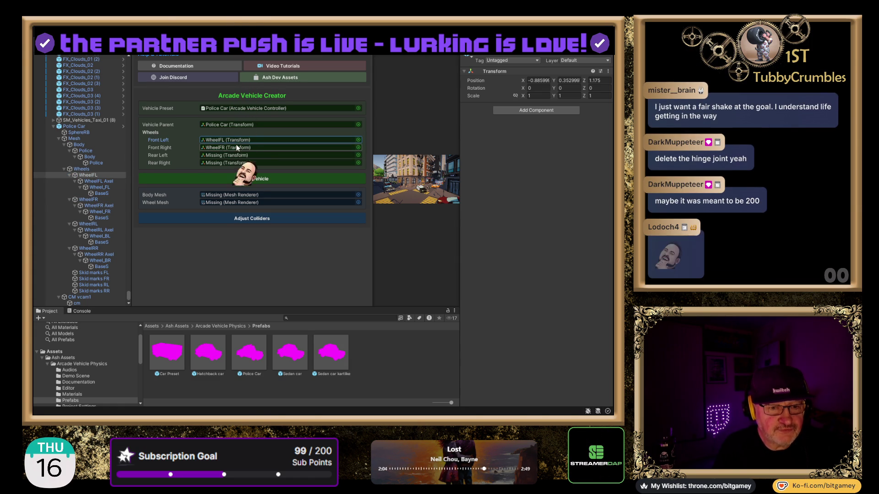
{"action": "left_click_drag", "start_coordinate": [87, 224], "coordinate": [211, 155]}
{"action": "mouse_move", "coordinate": [95, 249]}
{"action": "left_mouse_down"}
{"action": "mouse_move", "coordinate": [119, 225]}
{"action": "mouse_move", "coordinate": [228, 165]}
{"action": "left_mouse_up"}
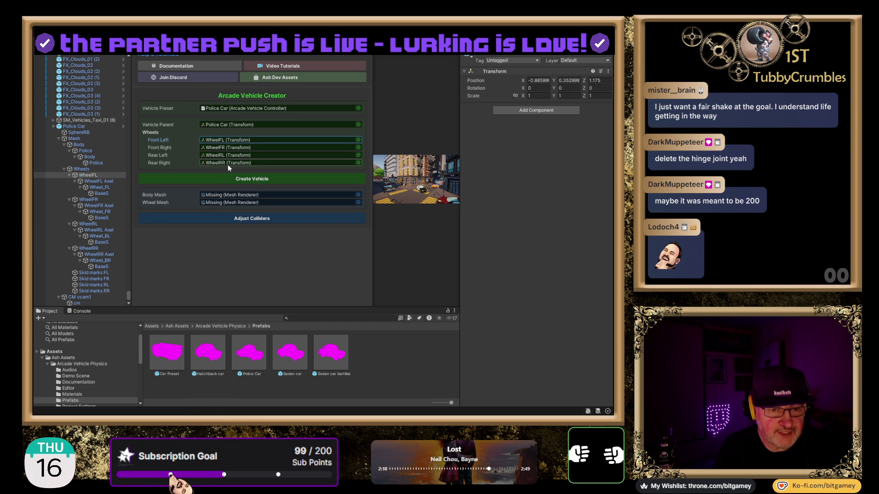
{"action": "left_click_drag", "start_coordinate": [95, 162], "coordinate": [228, 193]}
- Pick BaseS under Wheel_FL as the wheel mesh, then run Create Vehicle
{"action": "left_click", "coordinate": [101, 187]}
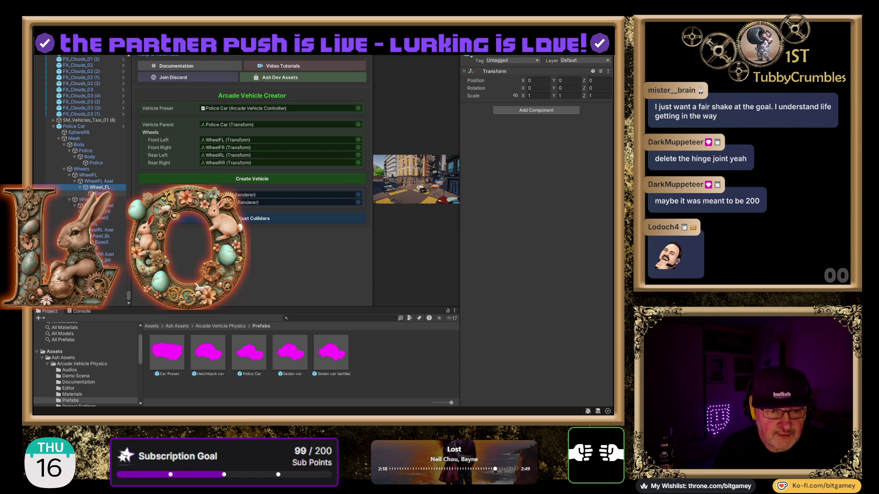
{"action": "left_click", "coordinate": [98, 193]}
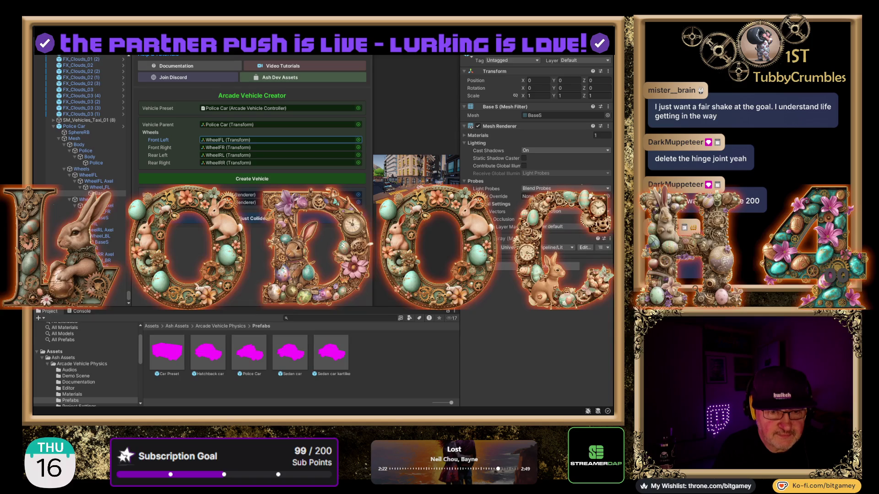
{"action": "left_click", "coordinate": [80, 311]}
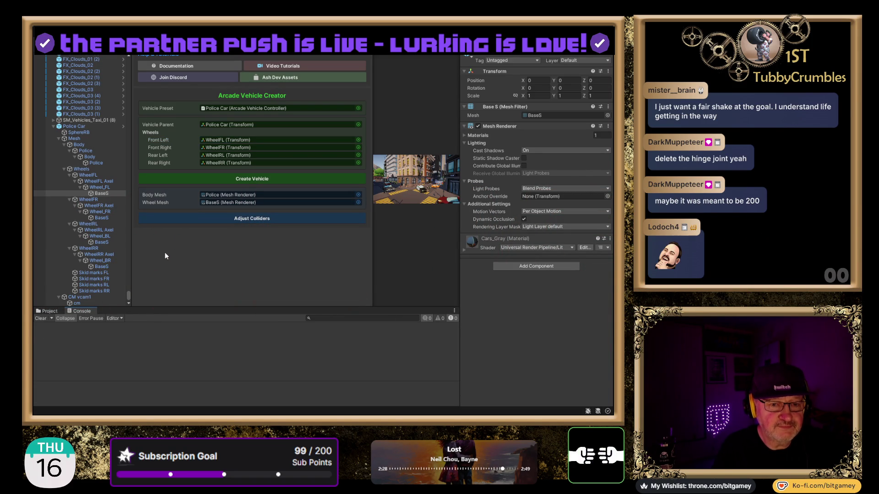
{"action": "left_click", "coordinate": [260, 183]}
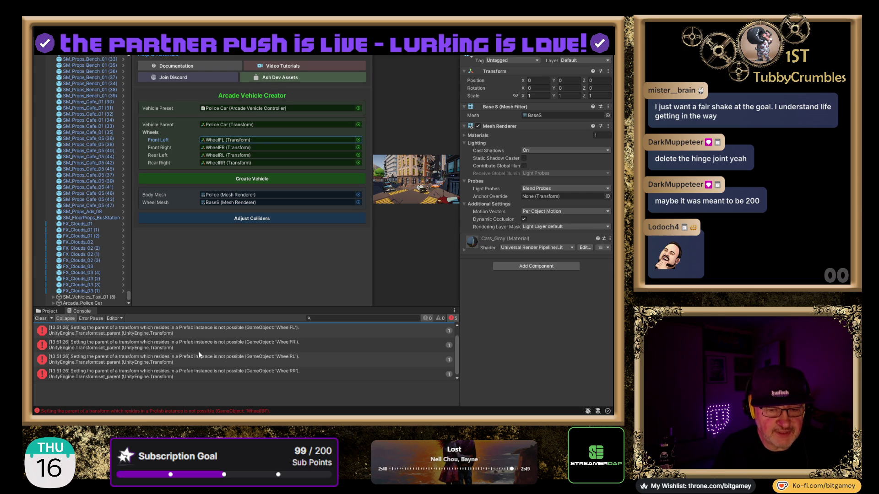
- Inspect the Rigidbody error and the WheelFL parenting error's stack trace in the Console
{"action": "scroll", "coordinate": [199, 353], "scroll_direction": "up", "scroll_amount": 1}
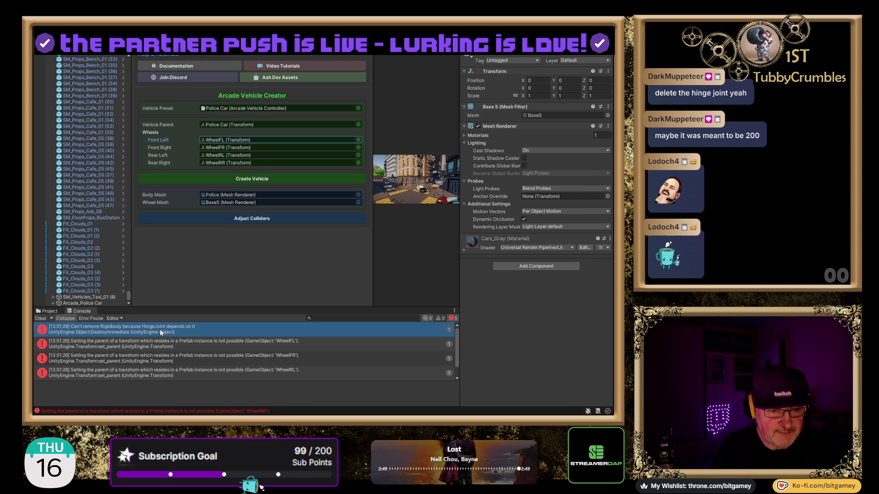
{"action": "left_click", "coordinate": [196, 330]}
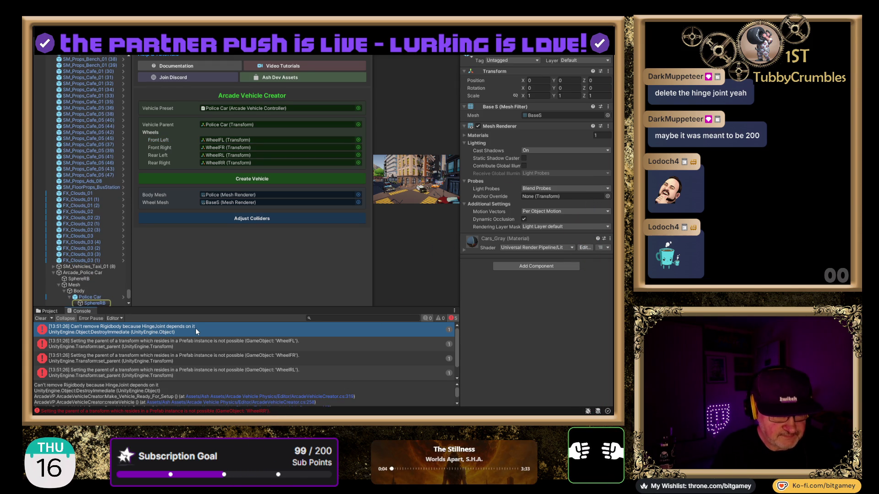
{"action": "left_click", "coordinate": [196, 348]}
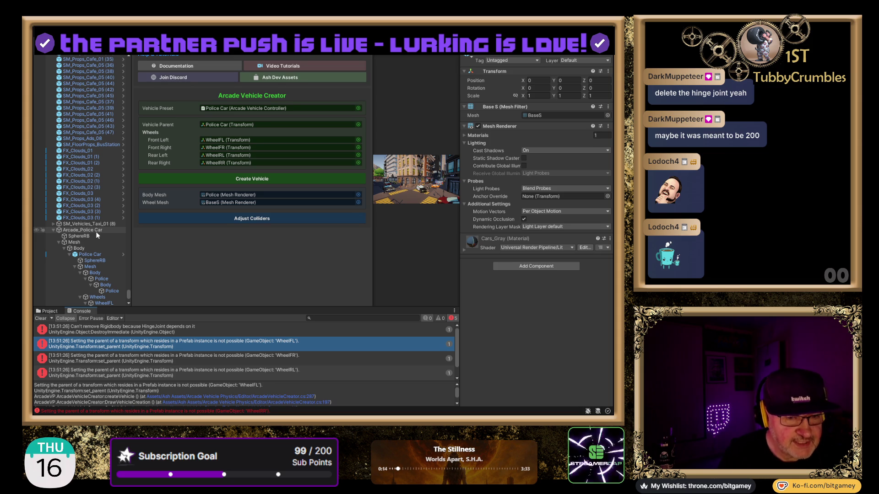
{"action": "scroll", "coordinate": [95, 232], "scroll_direction": "up", "scroll_amount": 5}
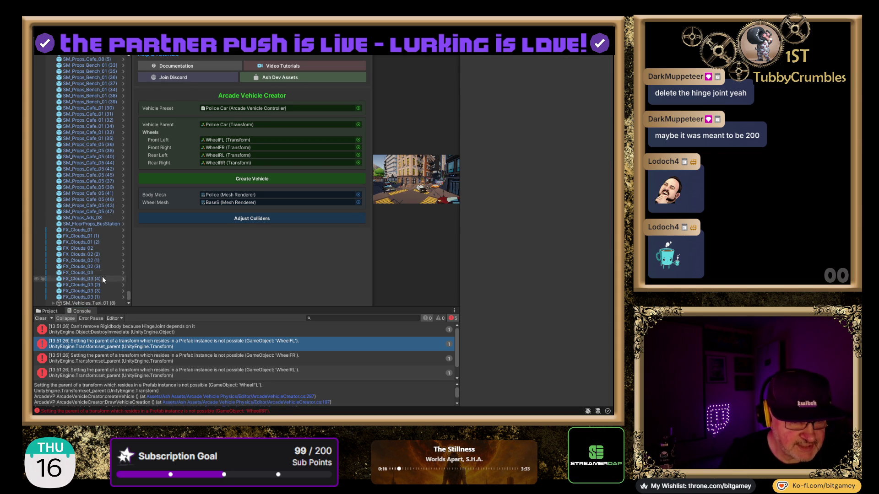
{"action": "left_click", "coordinate": [46, 311]}
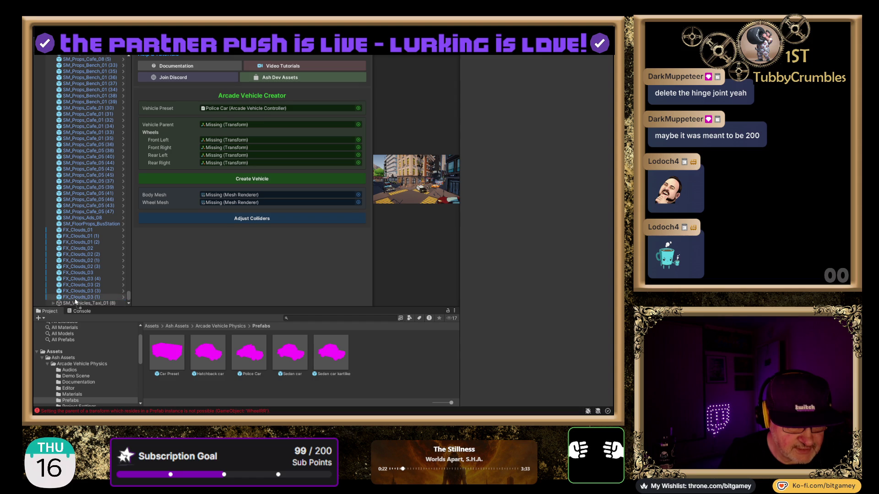
- Move Police Car to the Hierarchy's top level, inspect it, and delete it from the scene
{"action": "mouse_move", "coordinate": [249, 352]}
{"action": "left_mouse_down"}
{"action": "mouse_move", "coordinate": [73, 302]}
{"action": "mouse_move", "coordinate": [89, 295]}
{"action": "left_mouse_up"}
{"action": "key", "text": "Down"}
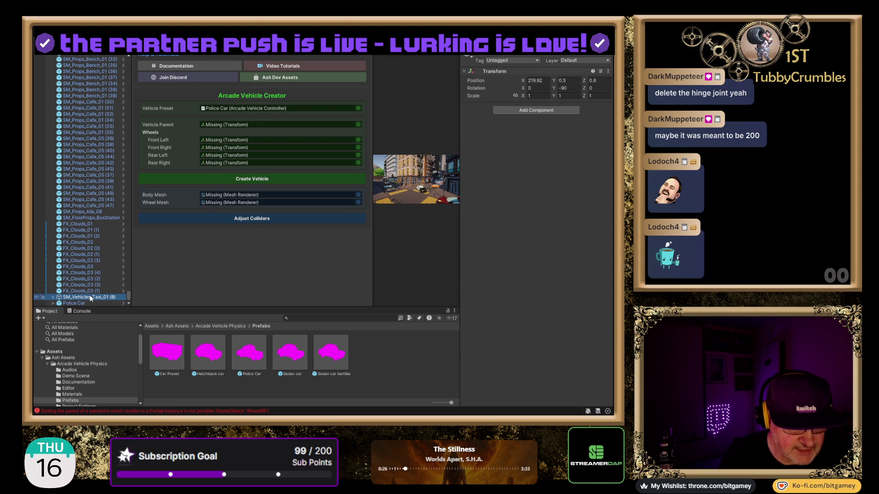
{"action": "left_click", "coordinate": [76, 303]}
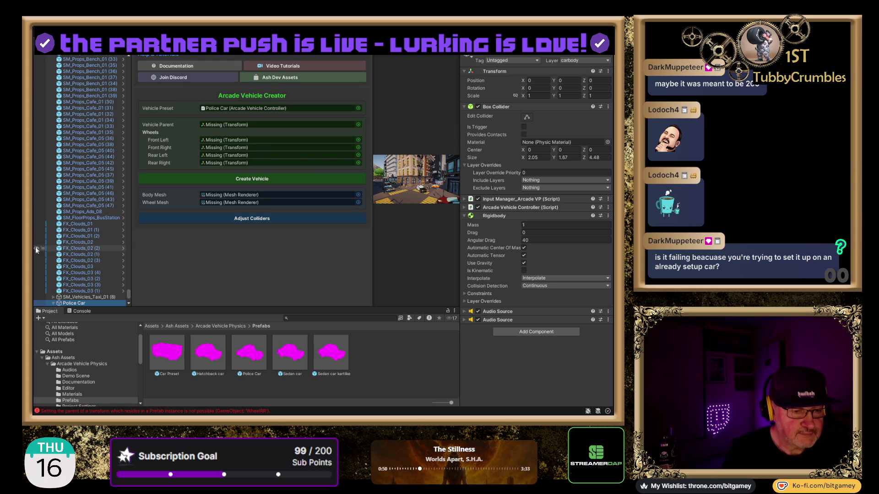
{"action": "scroll", "coordinate": [103, 207], "scroll_direction": "down", "scroll_amount": 3}
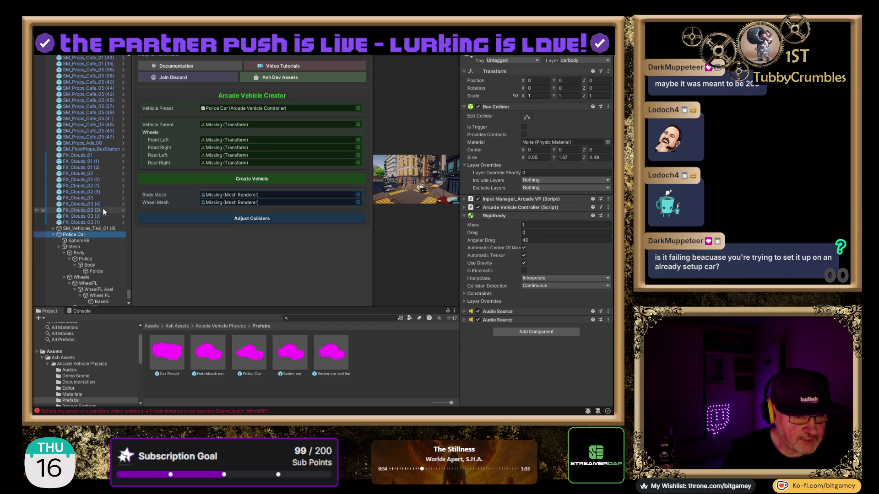
{"action": "scroll", "coordinate": [92, 181], "scroll_direction": "down", "scroll_amount": 5}
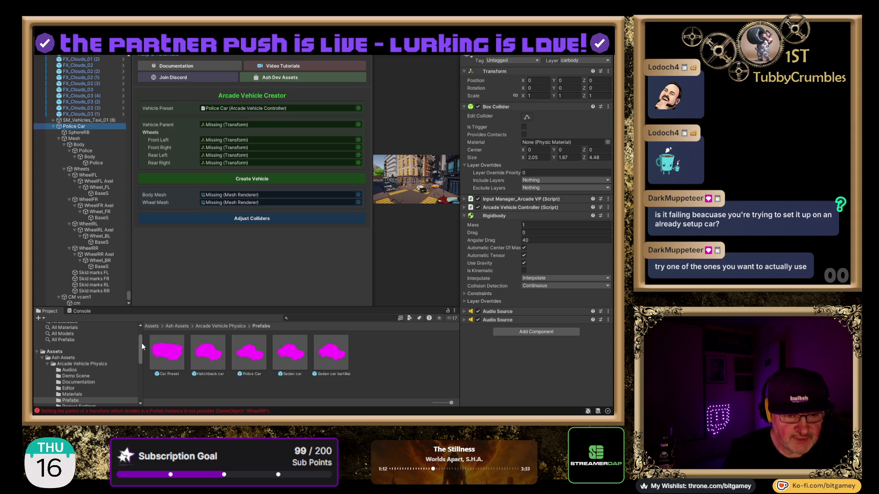
{"action": "scroll", "coordinate": [142, 343], "scroll_direction": "up", "scroll_amount": 2}
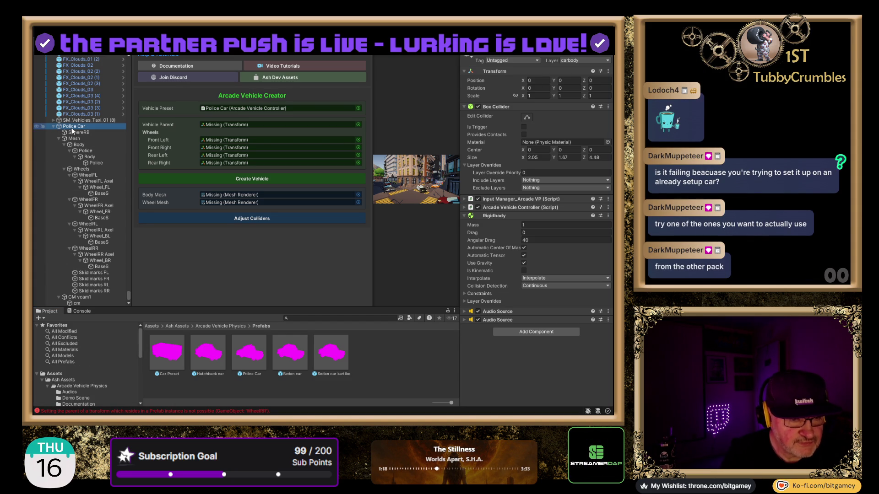
{"action": "key", "text": "Delete"}
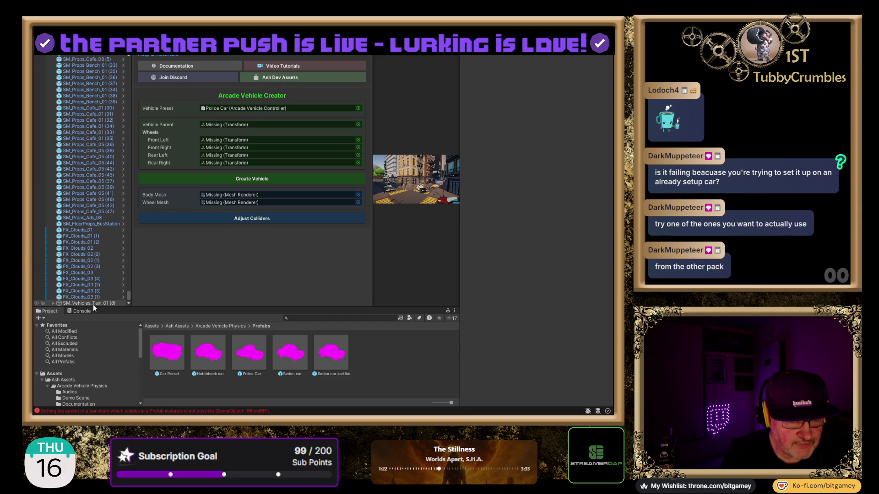
{"action": "left_click", "coordinate": [53, 303]}
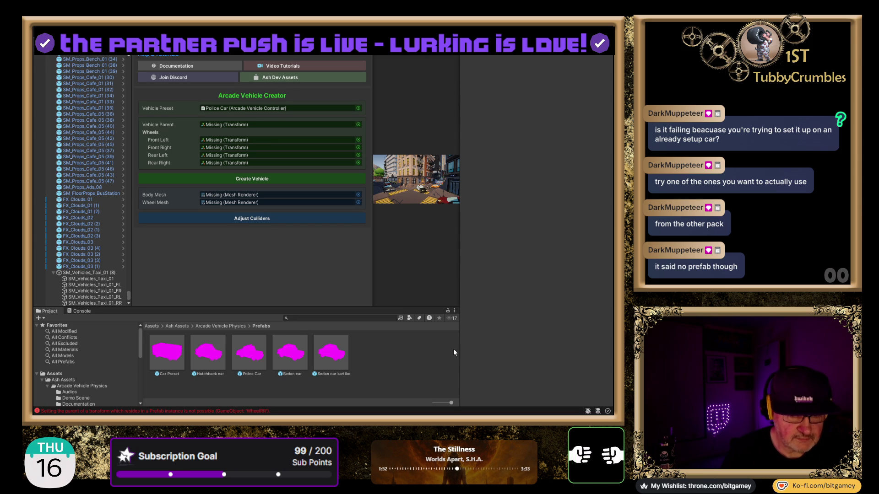
- Select SM_Vehicles_Taxi_01 (8) and create a new Assets folder named BG_Prefabs
{"action": "left_click", "coordinate": [92, 274]}
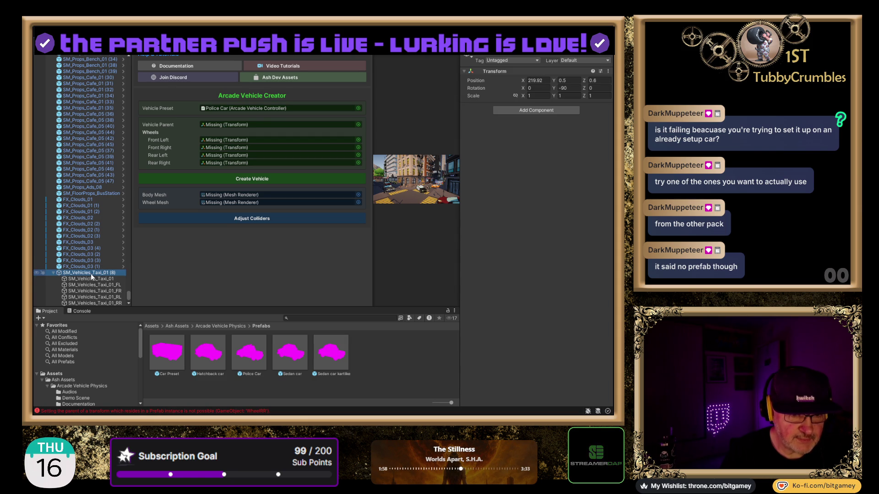
{"action": "left_click", "coordinate": [53, 374]}
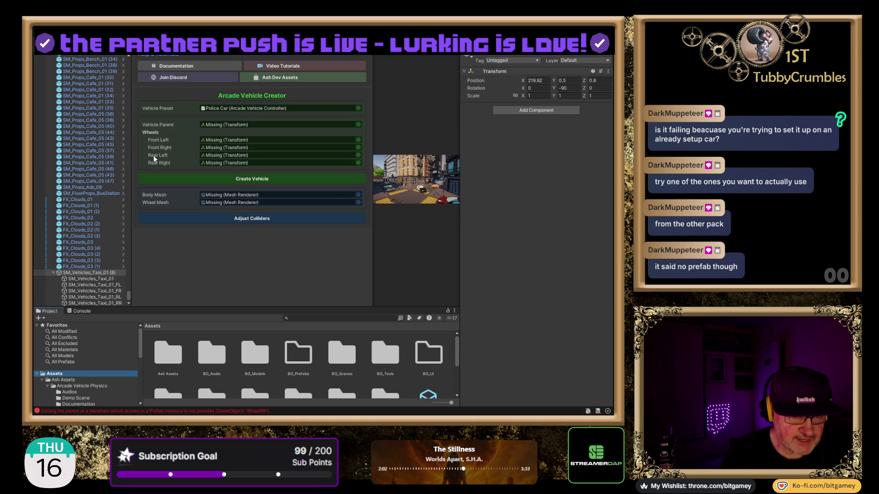
{"action": "key", "text": "ctrl+shift+n"}
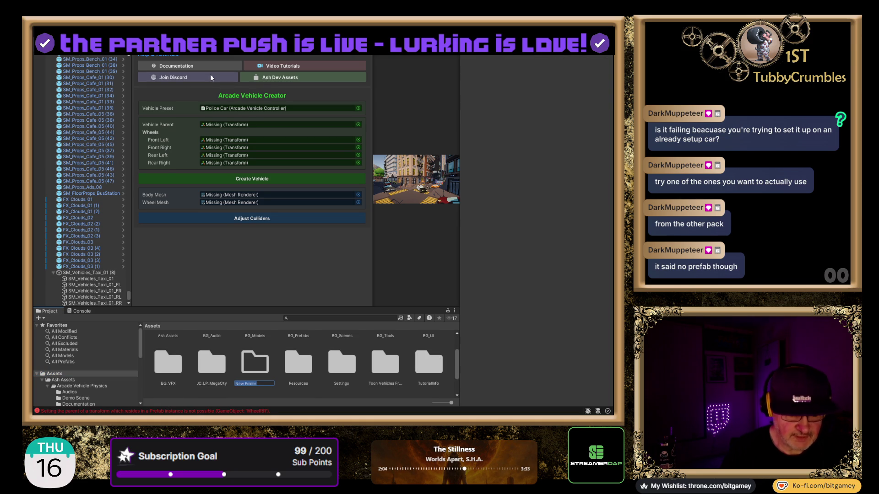
{"action": "type", "text": "BG_Prefabs"}
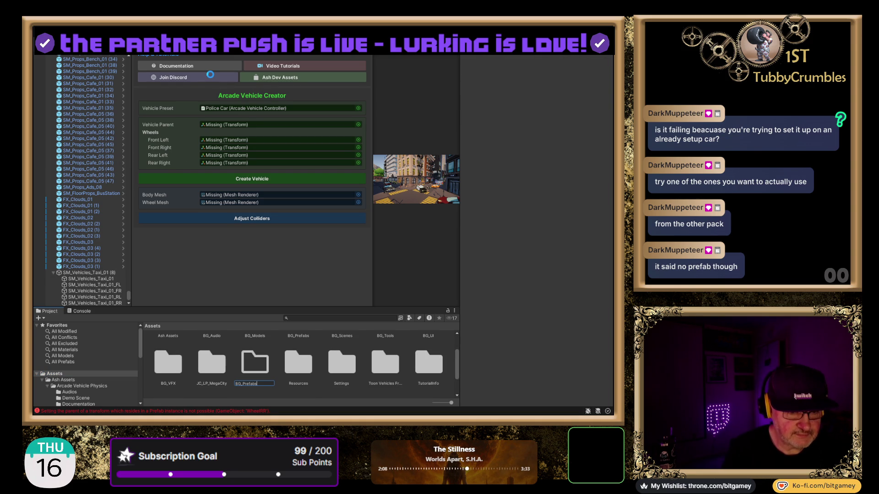
{"action": "key", "text": "Return"}
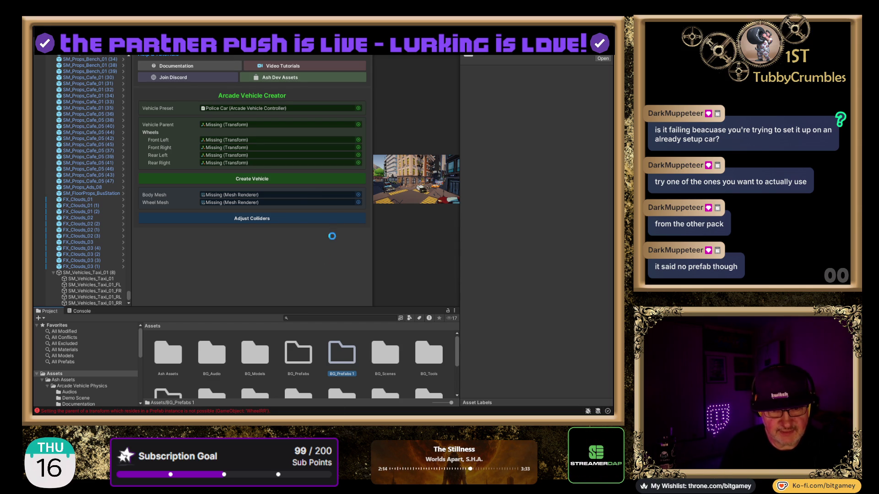
- Rename SM_Vehicles_Taxi_01 (8) to PlayerTaxi and save it as a prefab in BG_Prefabs
{"action": "double_click", "coordinate": [297, 355]}
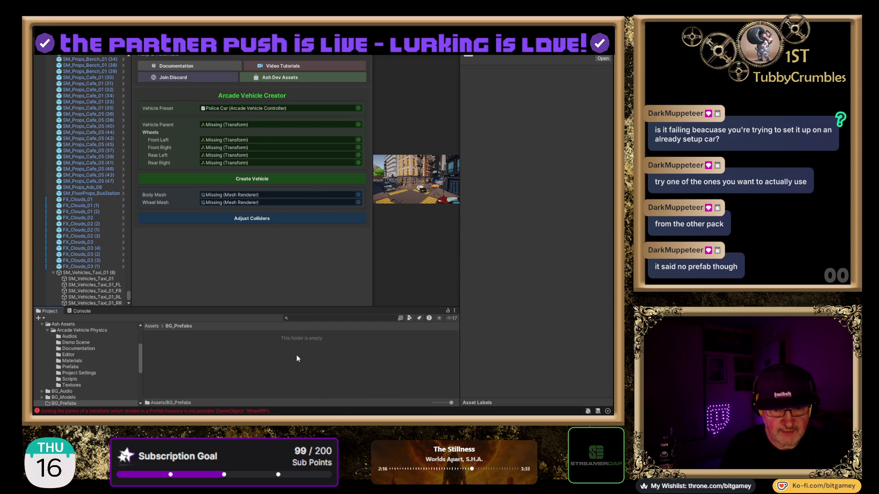
{"action": "left_click", "coordinate": [74, 273]}
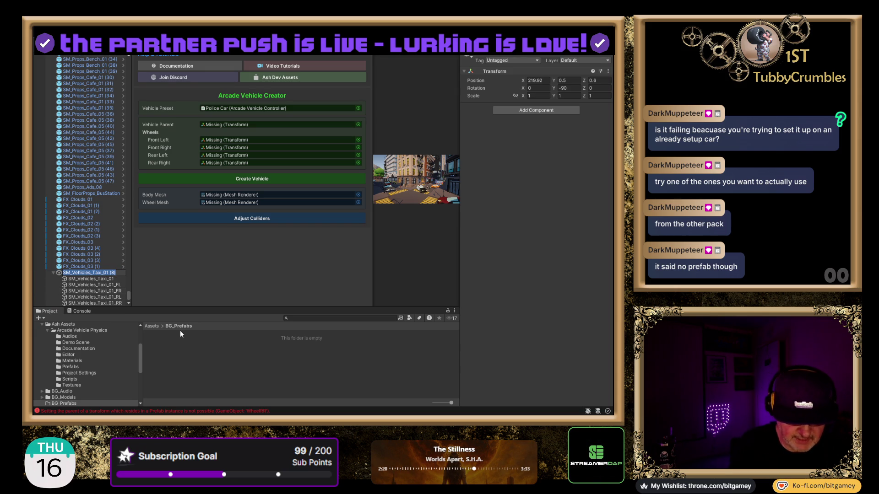
{"action": "key", "text": "F2"}
{"action": "type", "text": "Player_"}
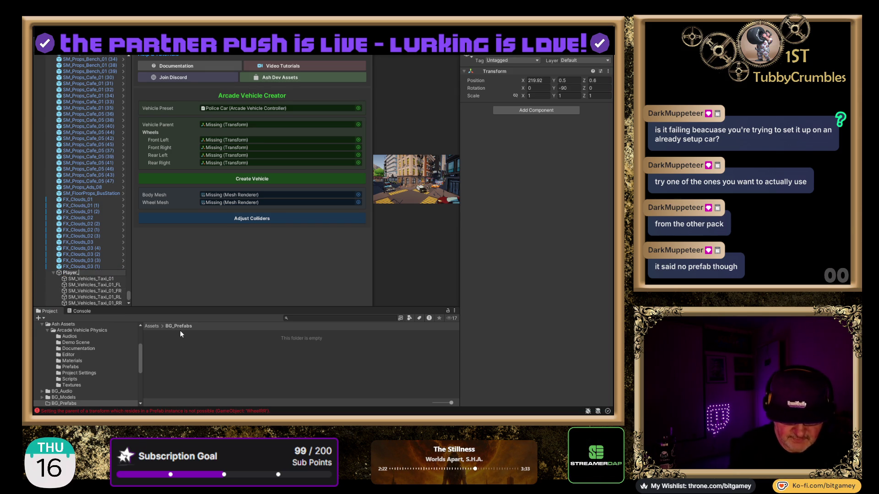
{"action": "key", "text": "BackSpace"}
{"action": "type", "text": "Taxi"}
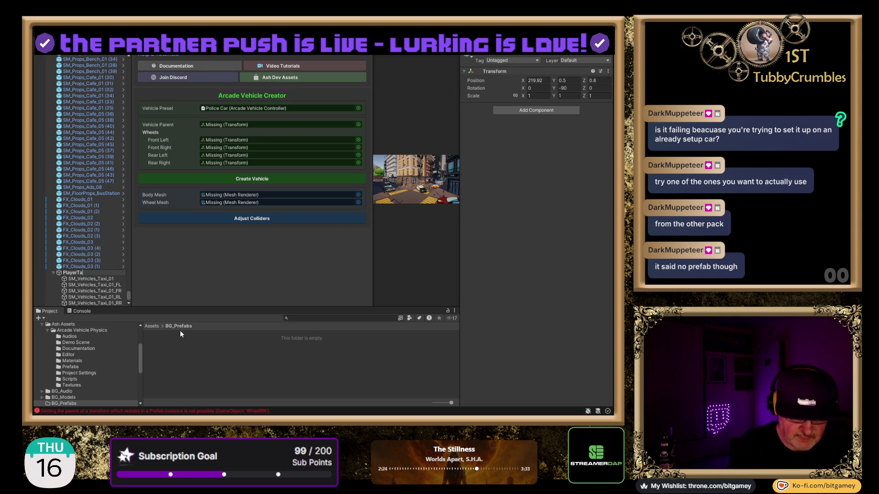
{"action": "key", "text": "Return"}
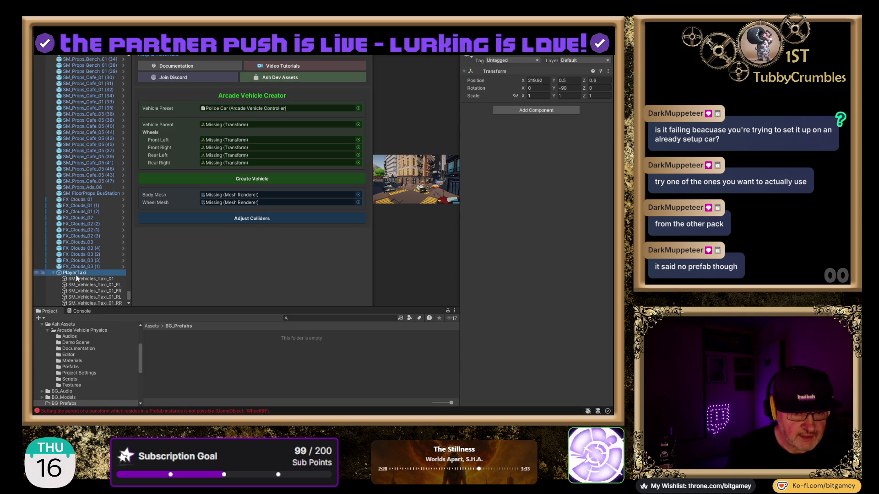
{"action": "mouse_move", "coordinate": [75, 274]}
{"action": "left_mouse_down"}
{"action": "mouse_move", "coordinate": [181, 351]}
{"action": "mouse_move", "coordinate": [183, 264]}
{"action": "mouse_move", "coordinate": [211, 109]}
{"action": "left_mouse_up"}
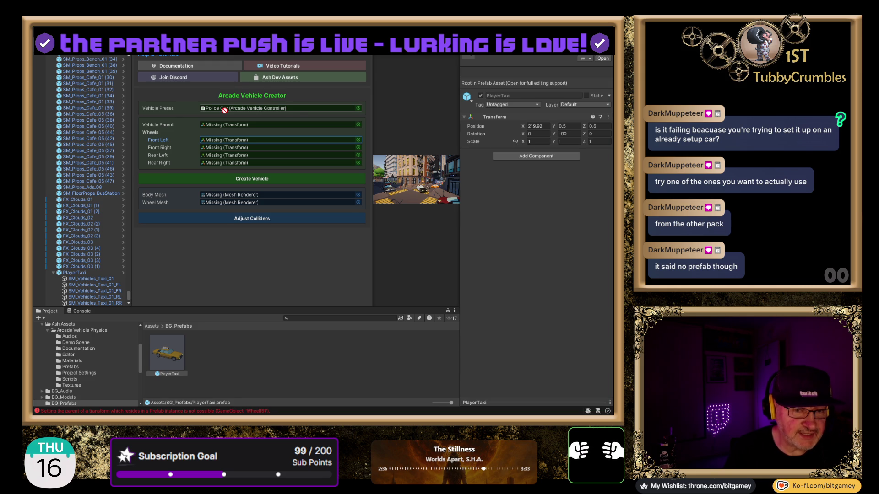
{"action": "left_click_drag", "start_coordinate": [225, 110], "coordinate": [201, 363]}
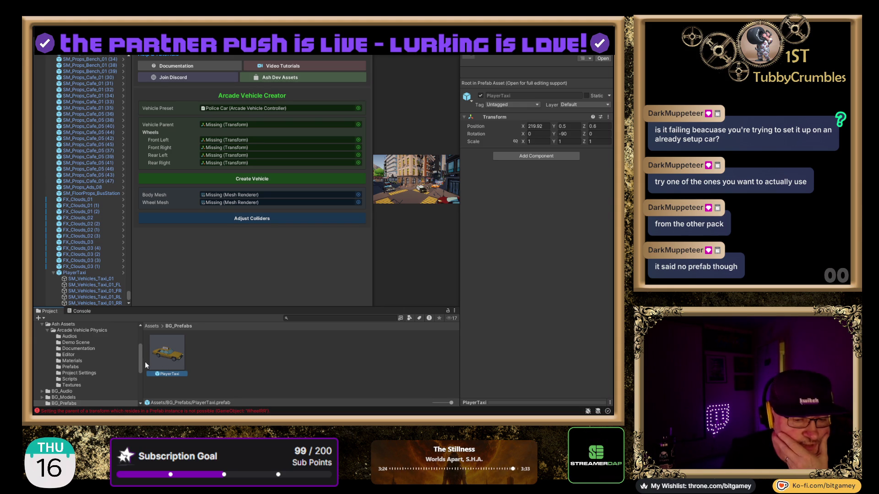
{"action": "scroll", "coordinate": [99, 357], "scroll_direction": "down", "scroll_amount": 5}
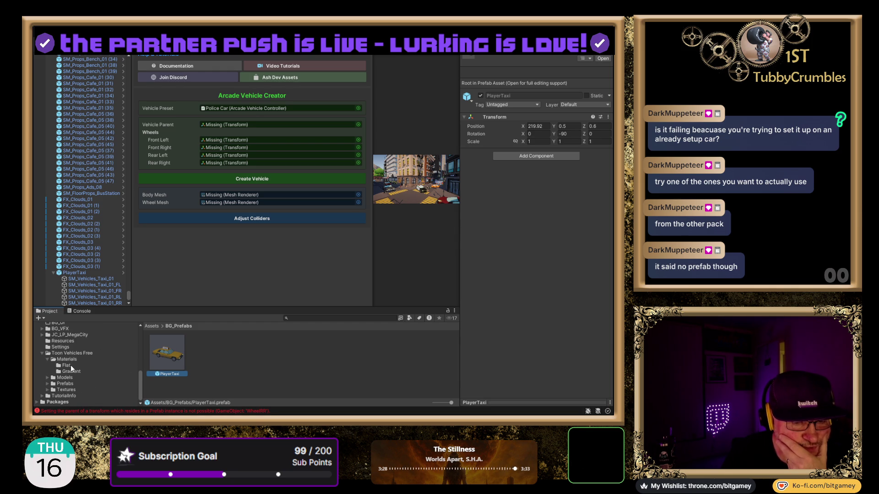
- Browse Toon Vehicles Free > Prefabs > Flat, try dropping Police on Front Left, then view the Console
{"action": "left_click", "coordinate": [70, 385]}
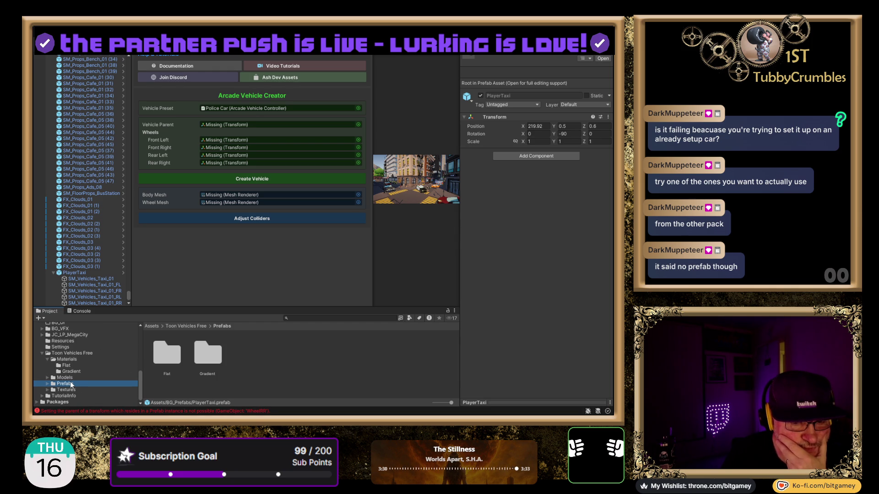
{"action": "left_click", "coordinate": [48, 384]}
{"action": "left_click", "coordinate": [64, 390]}
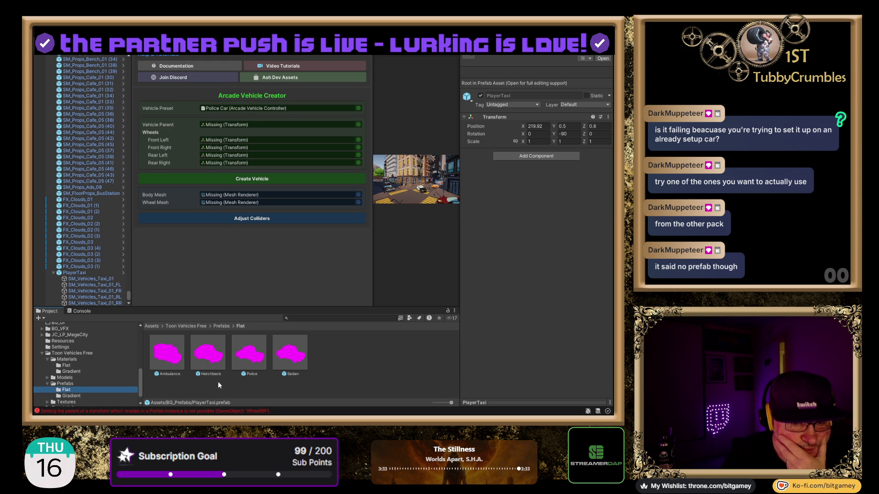
{"action": "mouse_move", "coordinate": [249, 354]}
{"action": "left_mouse_down"}
{"action": "mouse_move", "coordinate": [234, 113]}
{"action": "mouse_move", "coordinate": [223, 109]}
{"action": "left_mouse_up"}
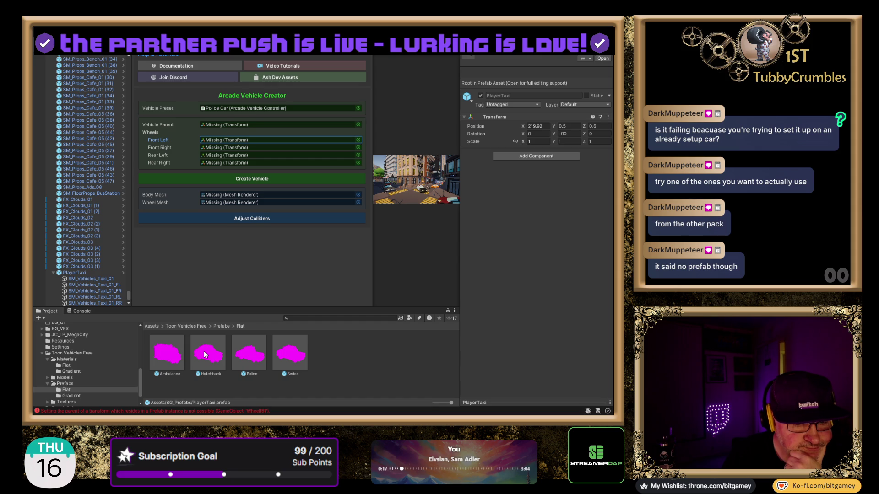
{"action": "left_click", "coordinate": [77, 311]}
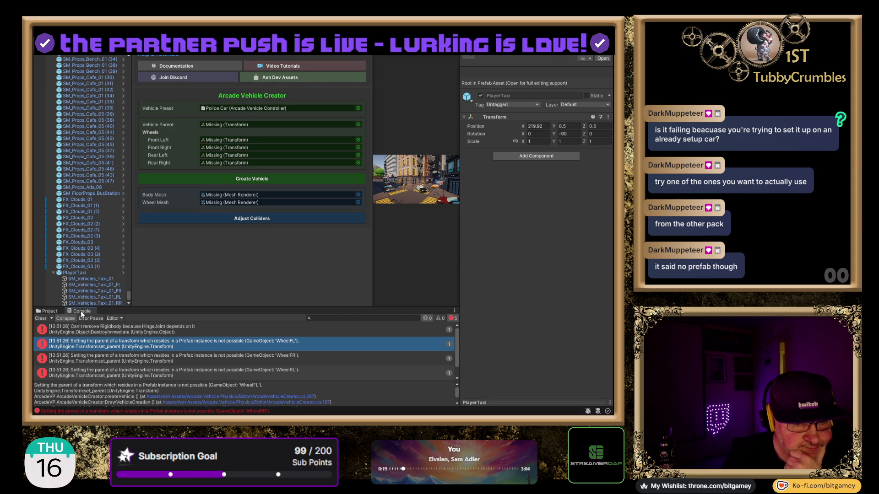
- Clear the Console errors, collapse PlayerTaxi, and return to the Flat prefabs folder
{"action": "left_click", "coordinate": [39, 319]}
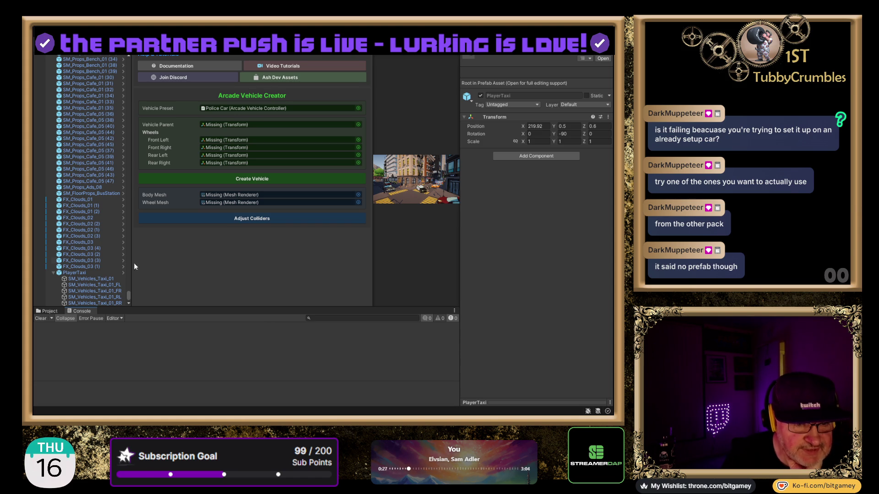
{"action": "left_click", "coordinate": [53, 273]}
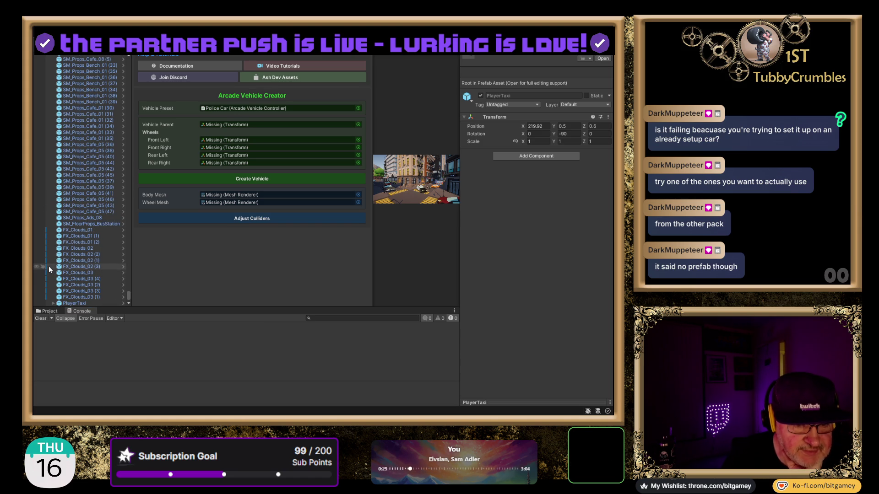
{"action": "left_click", "coordinate": [49, 311]}
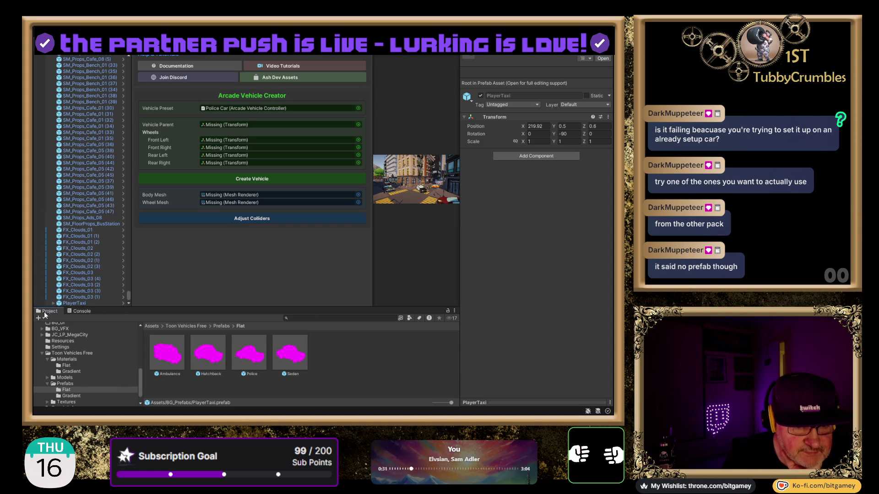
- Set the Vehicle Preset to the Sedan car prefab from Arcade Vehicle Physics > Prefabs
{"action": "scroll", "coordinate": [96, 365], "scroll_direction": "up", "scroll_amount": 2}
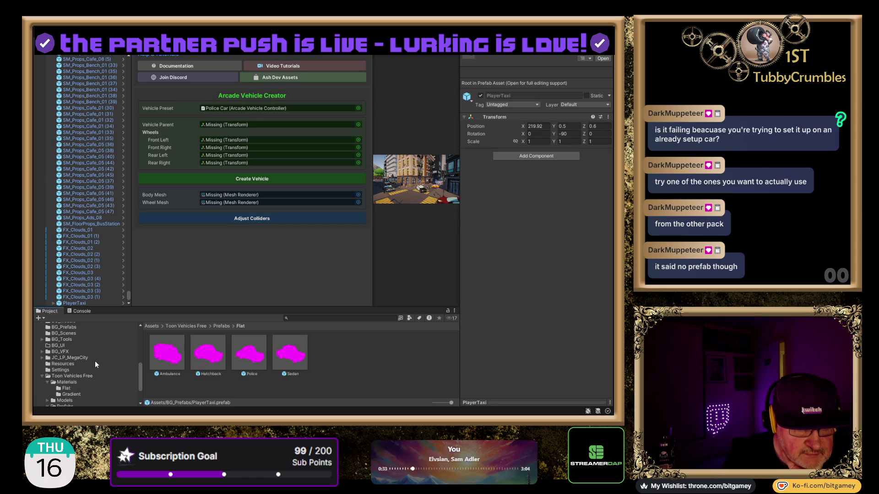
{"action": "scroll", "coordinate": [95, 362], "scroll_direction": "up", "scroll_amount": 6}
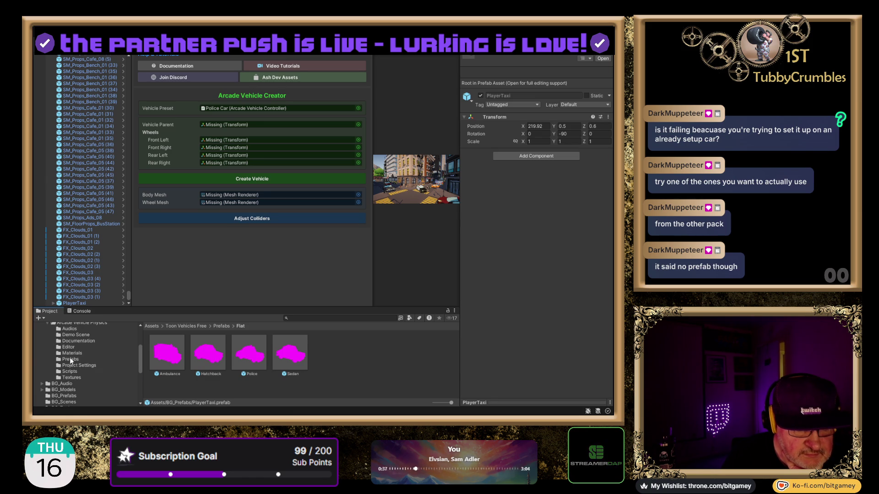
{"action": "left_click", "coordinate": [71, 360]}
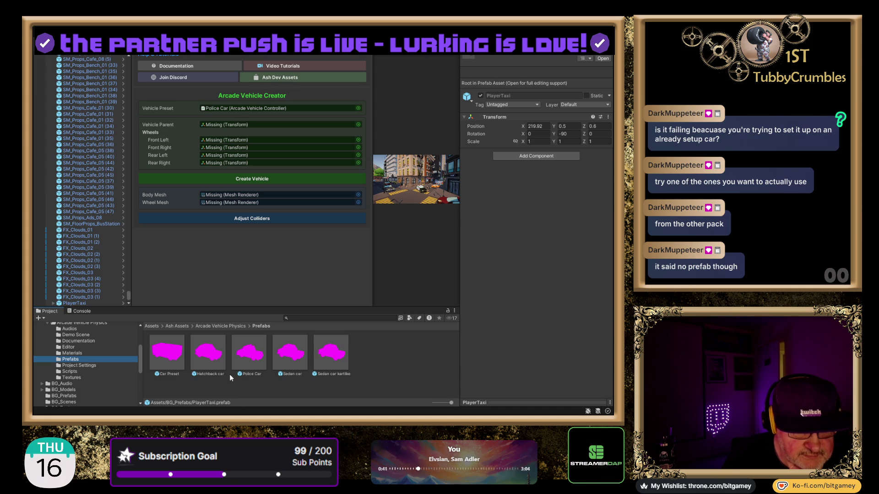
{"action": "left_click_drag", "start_coordinate": [290, 352], "coordinate": [219, 108]}
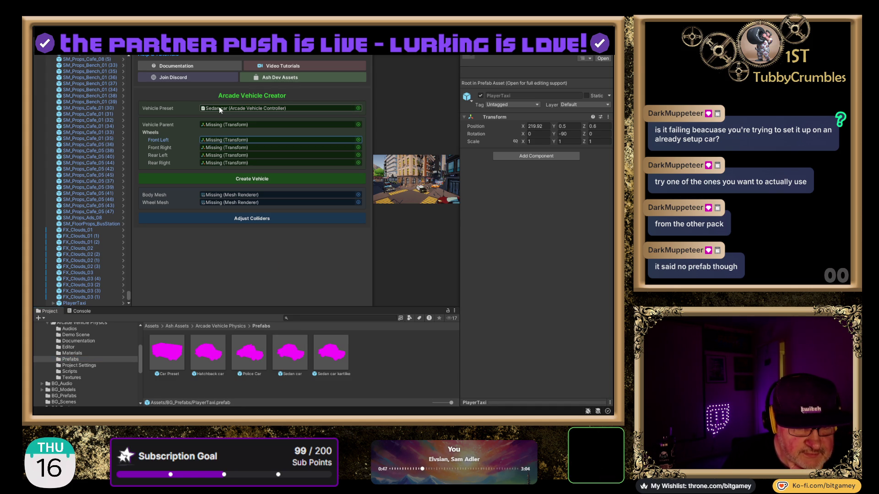
{"action": "left_click", "coordinate": [296, 361]}
- Place a Sedan car instance in the Hierarchy beside a collapsed PlayerTaxi and select it
{"action": "mouse_move", "coordinate": [296, 361]}
{"action": "left_mouse_down"}
{"action": "mouse_move", "coordinate": [89, 308]}
{"action": "mouse_move", "coordinate": [76, 263]}
{"action": "left_mouse_up"}
{"action": "key", "text": "ctrl+z"}
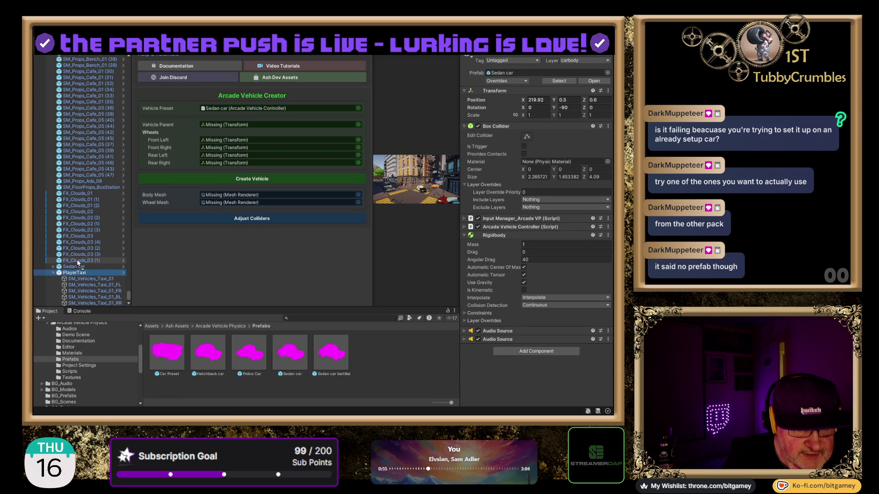
{"action": "left_click", "coordinate": [75, 267]}
{"action": "left_click", "coordinate": [53, 266]}
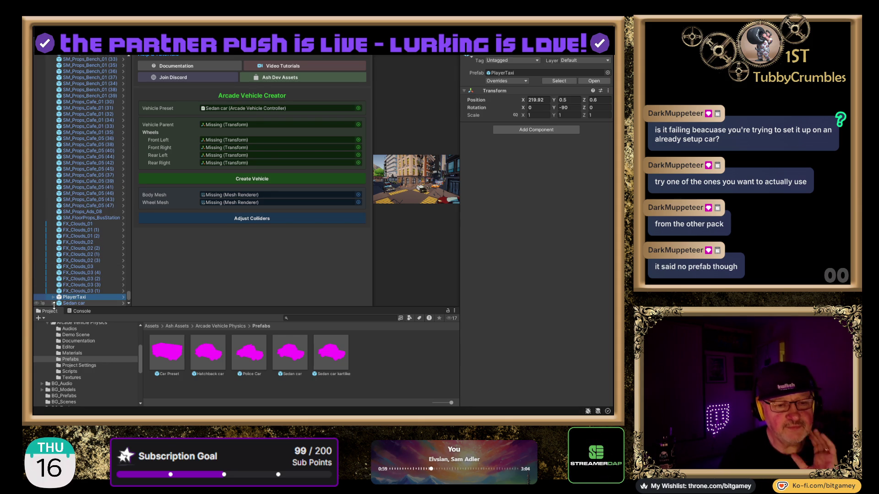
{"action": "left_click", "coordinate": [75, 303]}
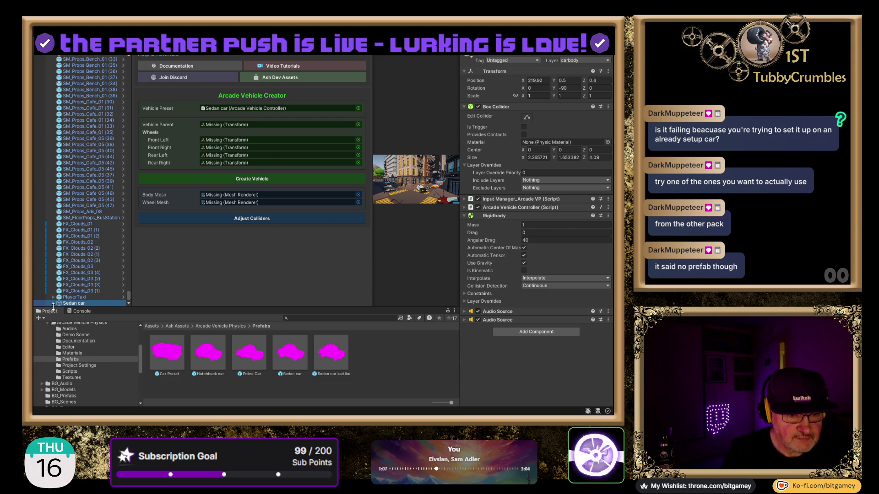
- Fully expand Sedan car to reveal SphereRB, the Sedan body, four wheels and skid marks
{"action": "scroll", "coordinate": [77, 218], "scroll_direction": "down", "scroll_amount": 2}
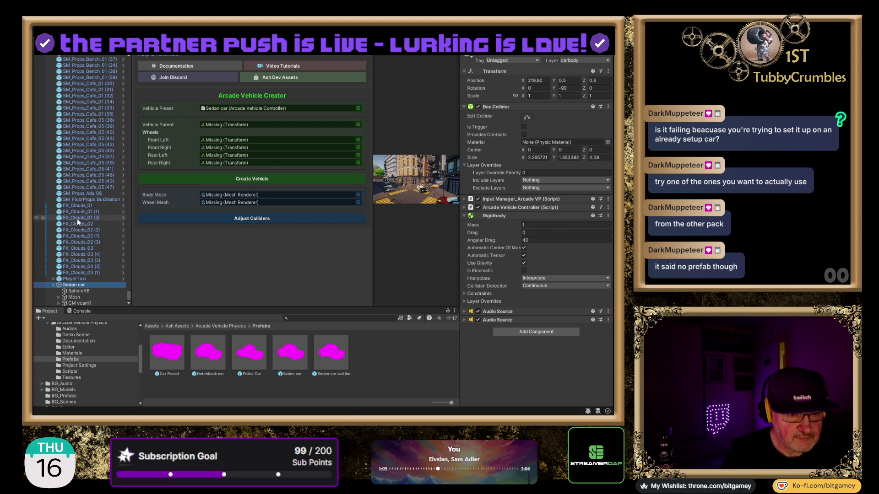
{"action": "left_click", "coordinate": [54, 284]}
{"action": "left_click", "coordinate": [54, 285]}
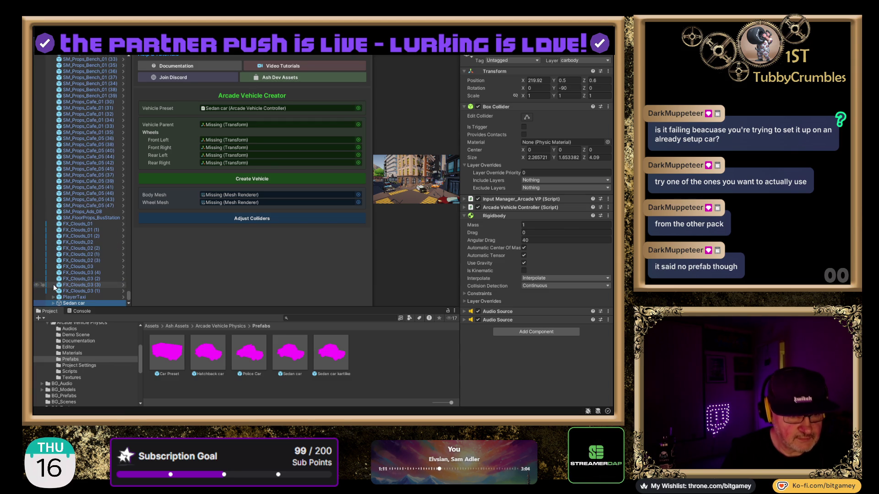
{"action": "left_click", "coordinate": [53, 284]}
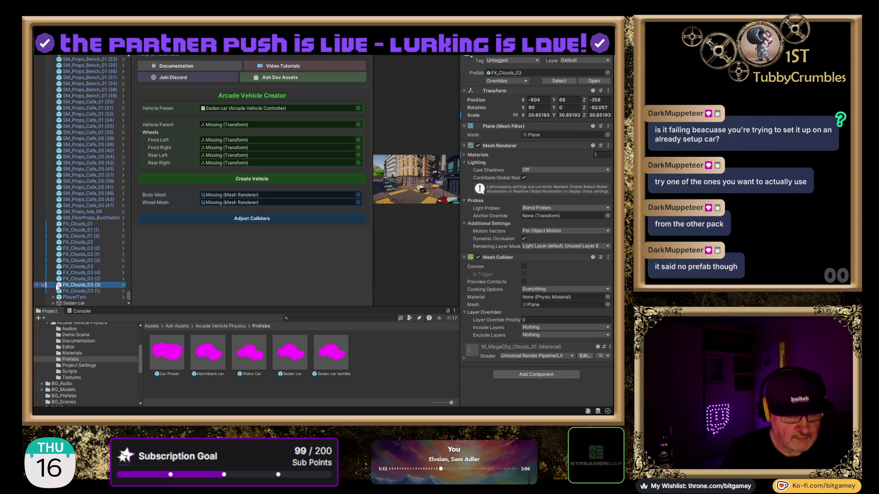
{"action": "left_click", "coordinate": [54, 303], "text": "alt"}
{"action": "scroll", "coordinate": [78, 214], "scroll_direction": "down", "scroll_amount": 5}
{"action": "scroll", "coordinate": [78, 213], "scroll_direction": "down", "scroll_amount": 2}
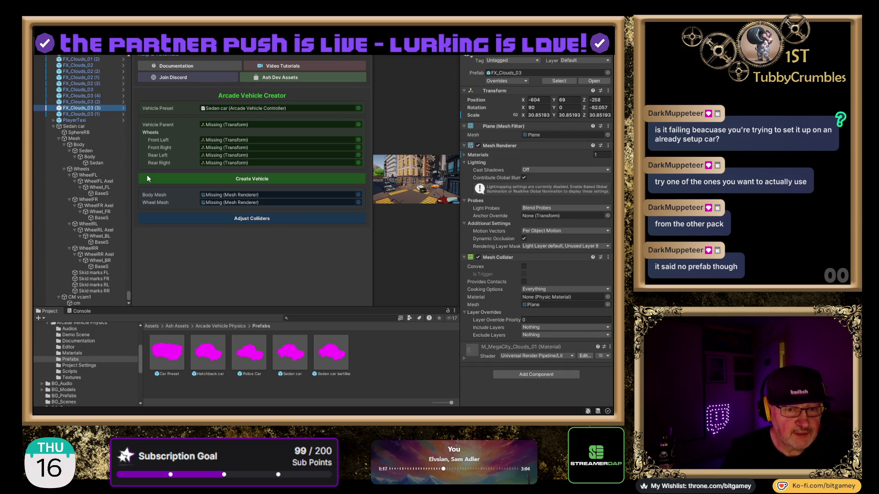
- Assign Sedan car as preset and vehicle parent, and WheelFL, WheelFR, WheelRL, WheelRR as wheels
{"action": "mouse_move", "coordinate": [288, 360]}
{"action": "left_mouse_down"}
{"action": "mouse_move", "coordinate": [275, 140]}
{"action": "mouse_move", "coordinate": [229, 108]}
{"action": "left_mouse_up"}
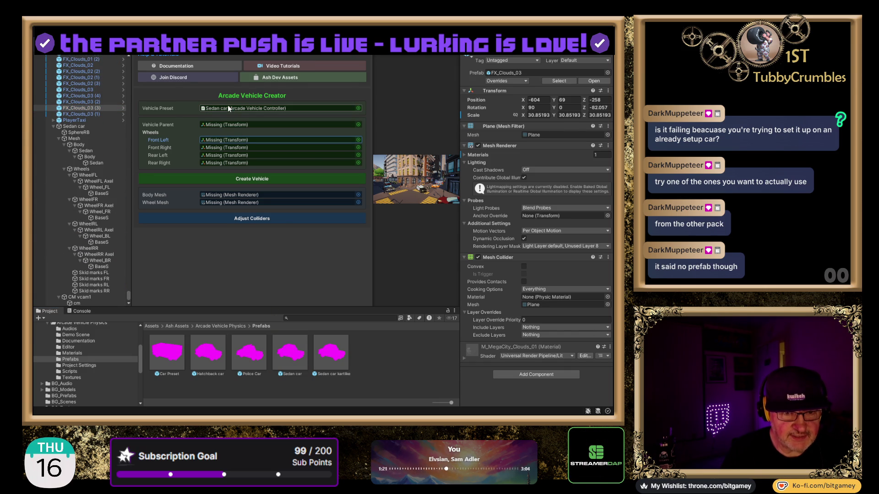
{"action": "left_click", "coordinate": [121, 127]}
{"action": "mouse_move", "coordinate": [127, 131]}
{"action": "left_mouse_down"}
{"action": "mouse_move", "coordinate": [257, 124]}
{"action": "mouse_move", "coordinate": [232, 124]}
{"action": "left_mouse_up"}
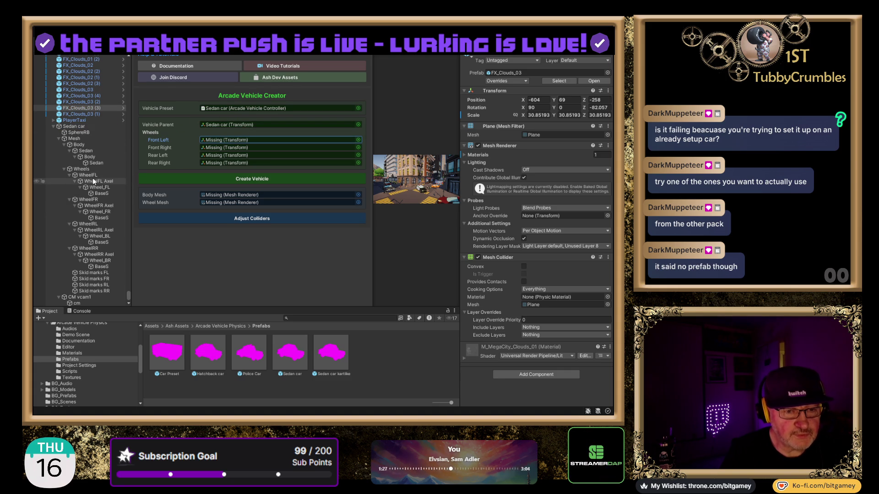
{"action": "left_click_drag", "start_coordinate": [93, 175], "coordinate": [219, 144]}
{"action": "left_click_drag", "start_coordinate": [95, 201], "coordinate": [230, 147]}
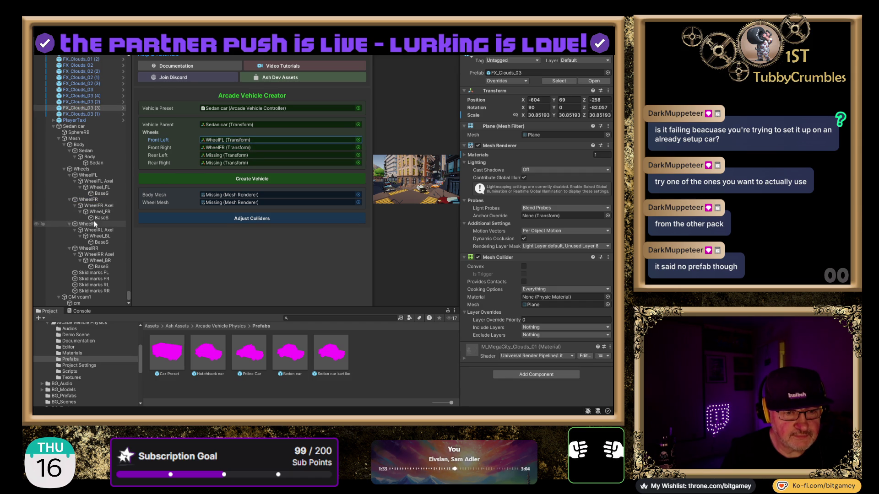
{"action": "mouse_move", "coordinate": [94, 222]}
{"action": "left_mouse_down"}
{"action": "mouse_move", "coordinate": [151, 183]}
{"action": "mouse_move", "coordinate": [219, 155]}
{"action": "left_mouse_up"}
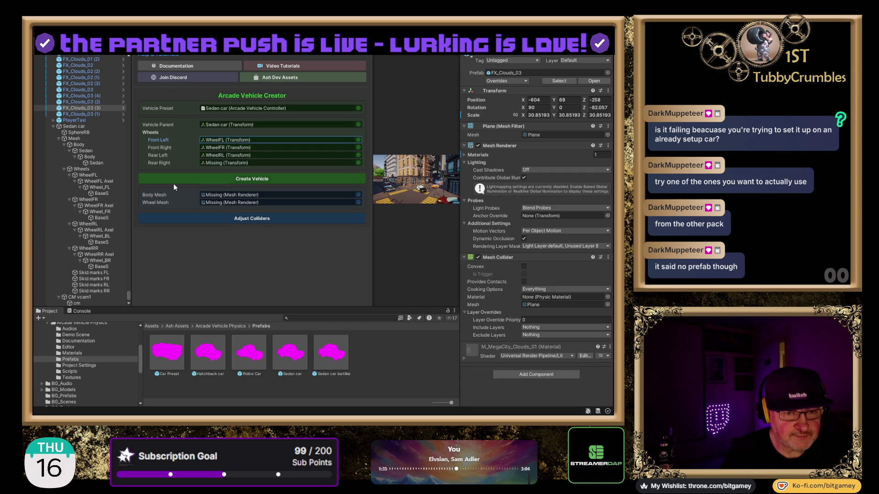
{"action": "left_click_drag", "start_coordinate": [92, 247], "coordinate": [232, 163]}
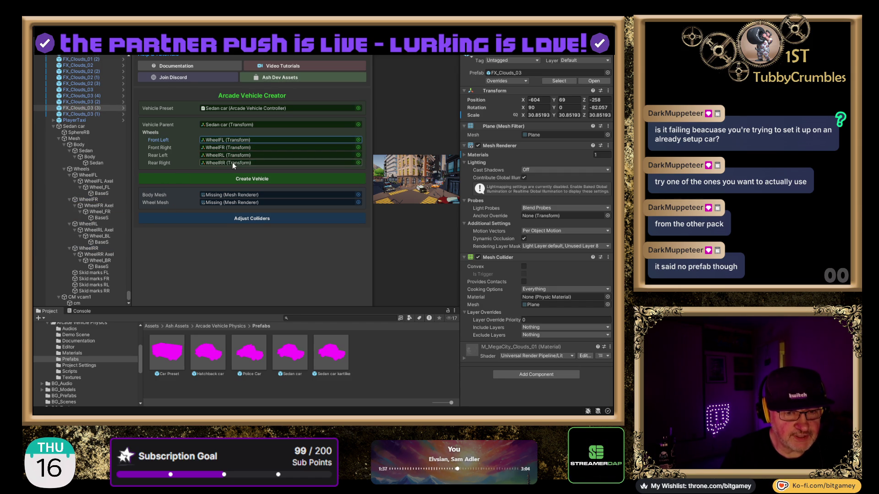
- Set Sedan as the body mesh and BaseS as the wheel mesh, then run Create Vehicle
{"action": "left_click", "coordinate": [93, 164]}
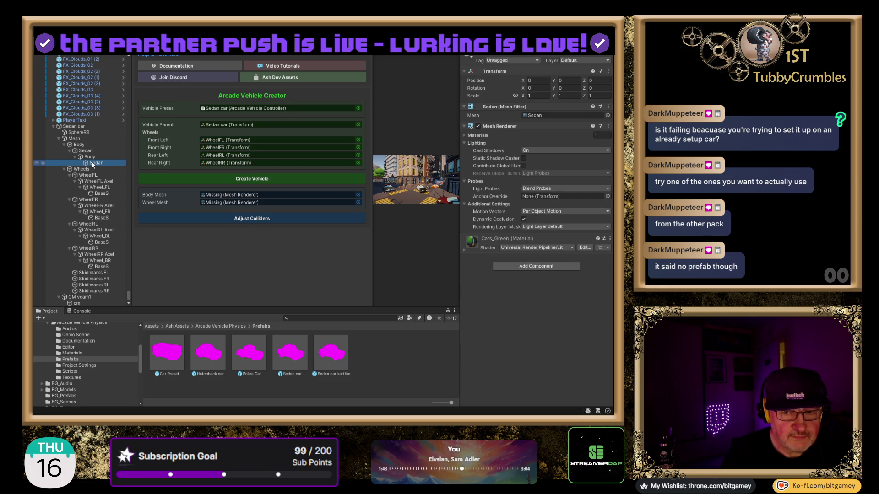
{"action": "left_click_drag", "start_coordinate": [93, 163], "coordinate": [147, 155]}
{"action": "left_click_drag", "start_coordinate": [225, 184], "coordinate": [236, 196]}
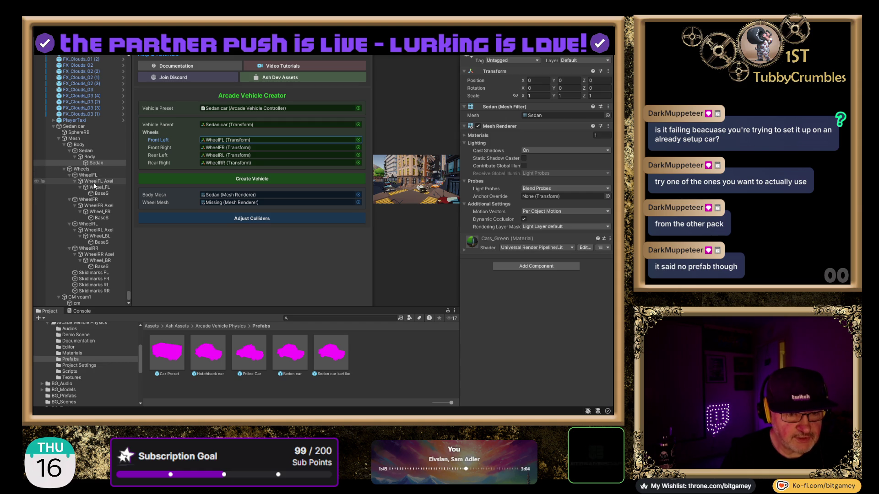
{"action": "left_click_drag", "start_coordinate": [101, 193], "coordinate": [237, 203]}
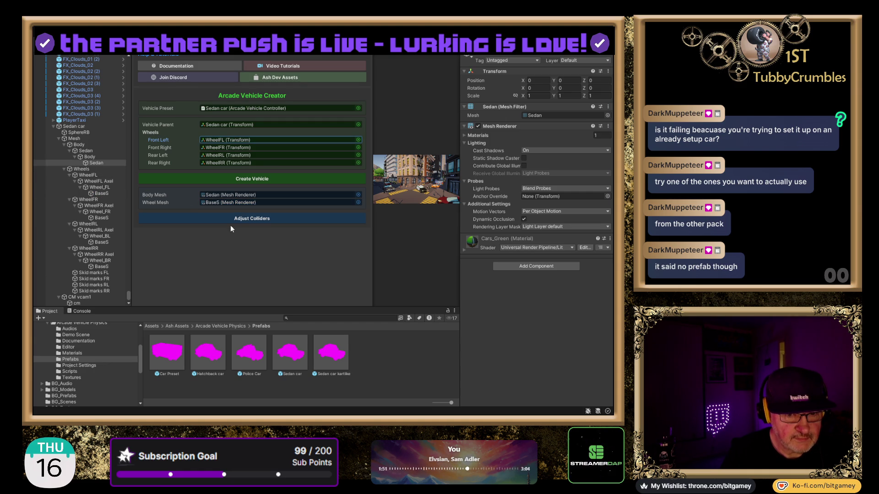
{"action": "left_click", "coordinate": [80, 311]}
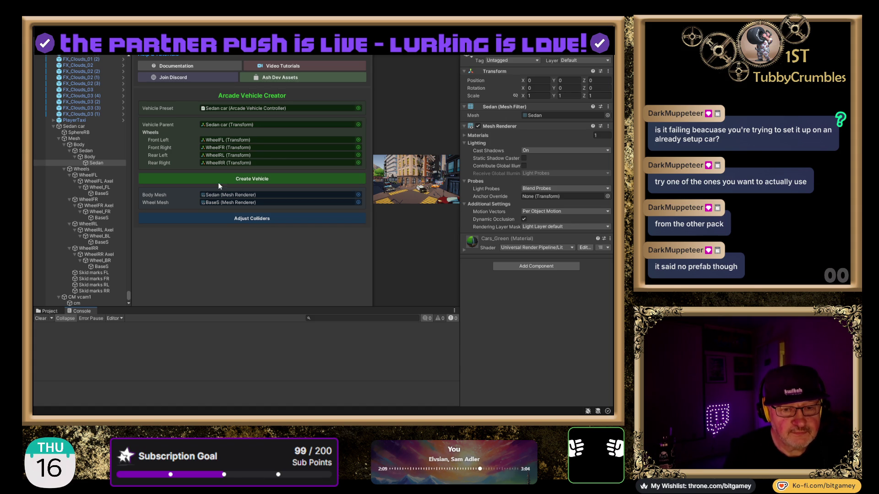
{"action": "left_click", "coordinate": [212, 179]}
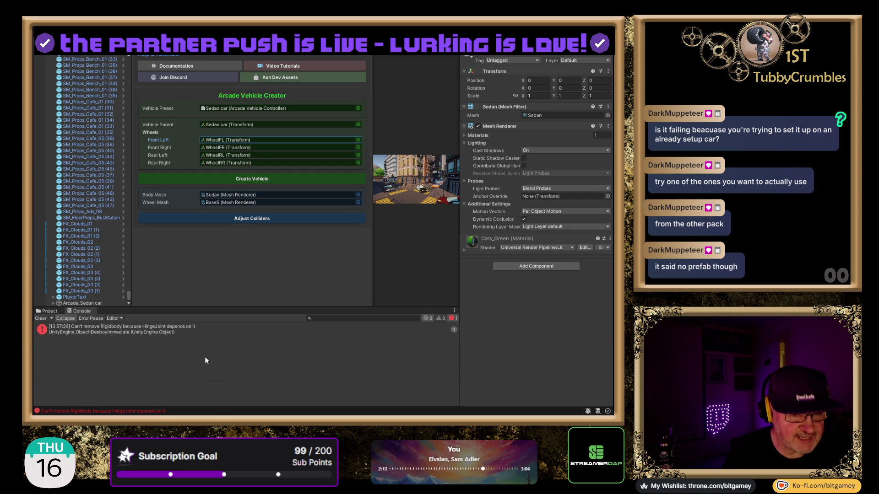
- Read the HingeJoint error's stack trace and inspect the Sedan mesh in the new Arcade_Sedan car
{"action": "left_click", "coordinate": [147, 331]}
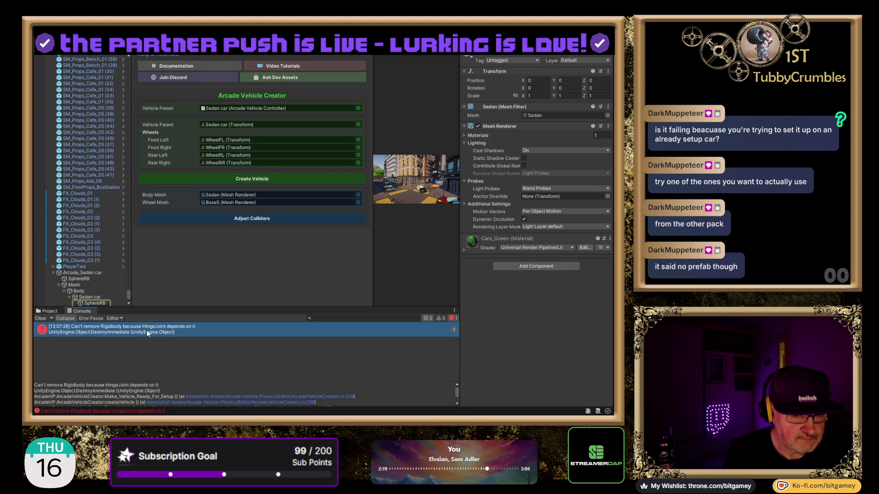
{"action": "scroll", "coordinate": [111, 218], "scroll_direction": "down", "scroll_amount": 5}
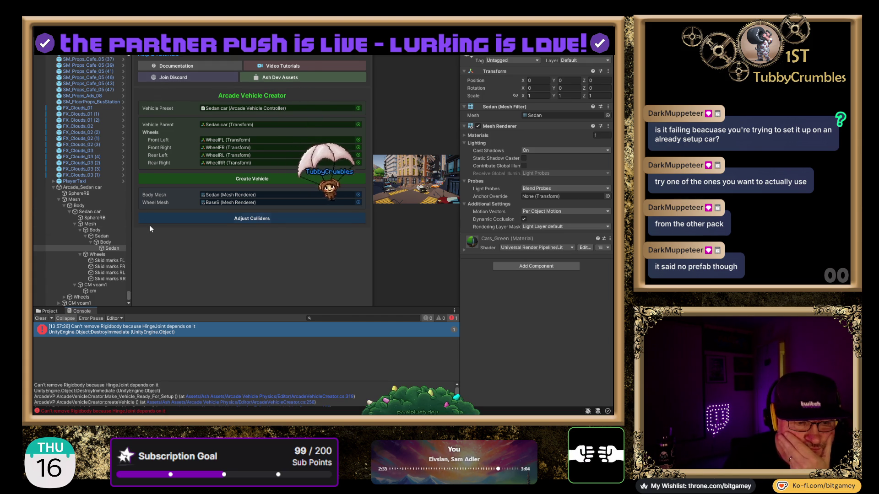
{"action": "left_click", "coordinate": [110, 249]}
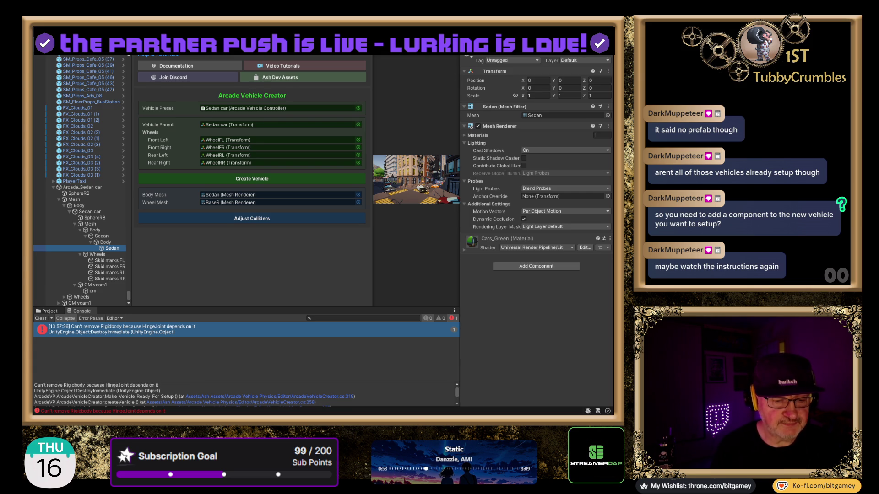
{"action": "key", "text": "alt+Tab"}
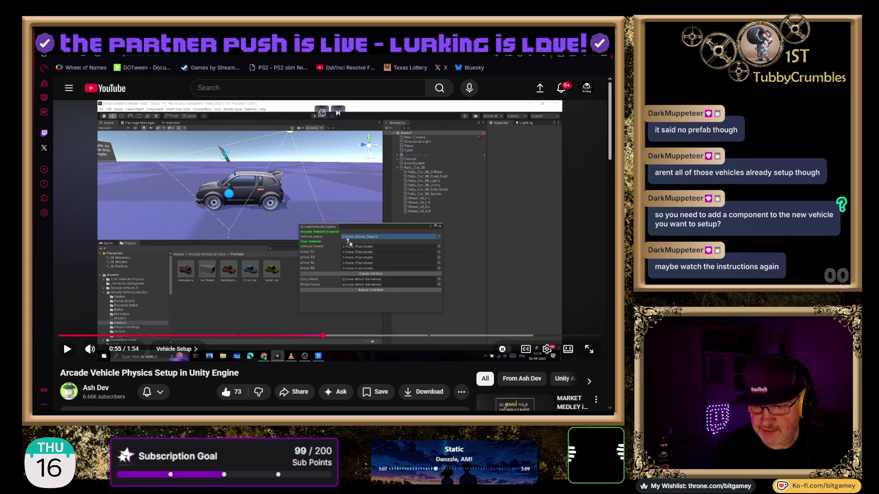
- Play and pause the Arcade Vehicle Physics tutorial in stages up to 1:00, following the creator setup
{"action": "left_click", "coordinate": [237, 335]}
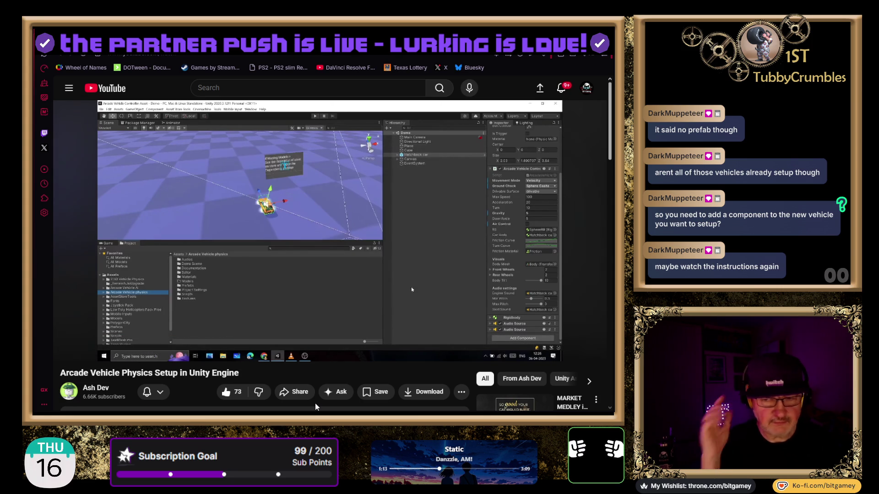
{"action": "left_click", "coordinate": [304, 312]}
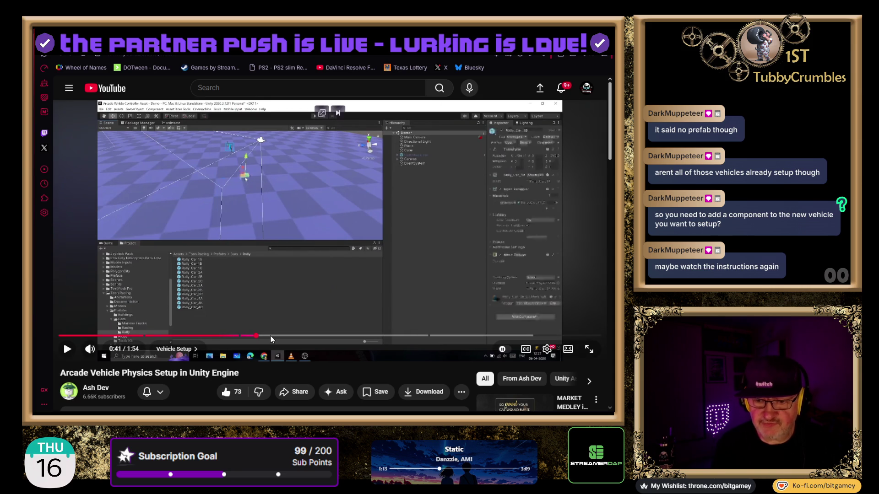
{"action": "left_click", "coordinate": [301, 290]}
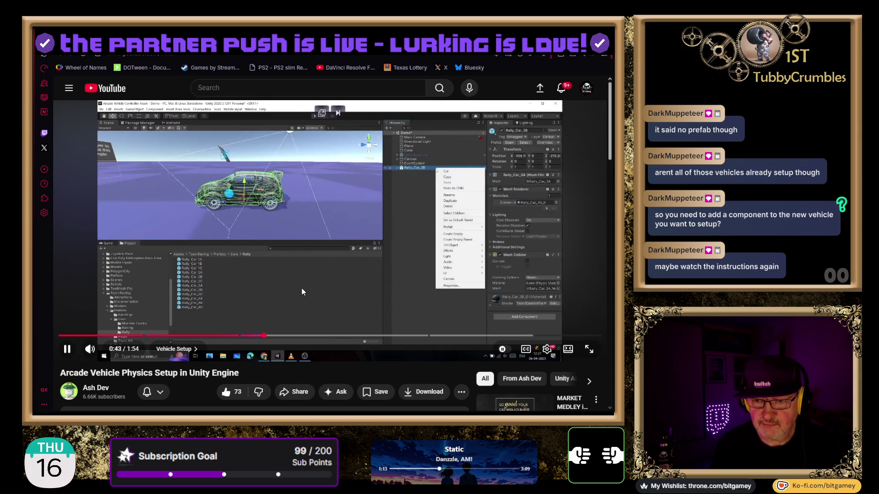
{"action": "left_click", "coordinate": [301, 288]}
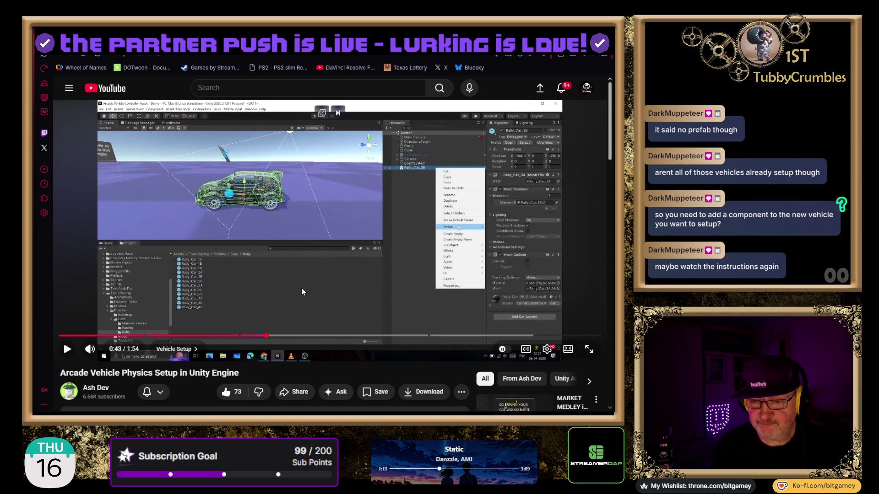
{"action": "left_click", "coordinate": [302, 288]}
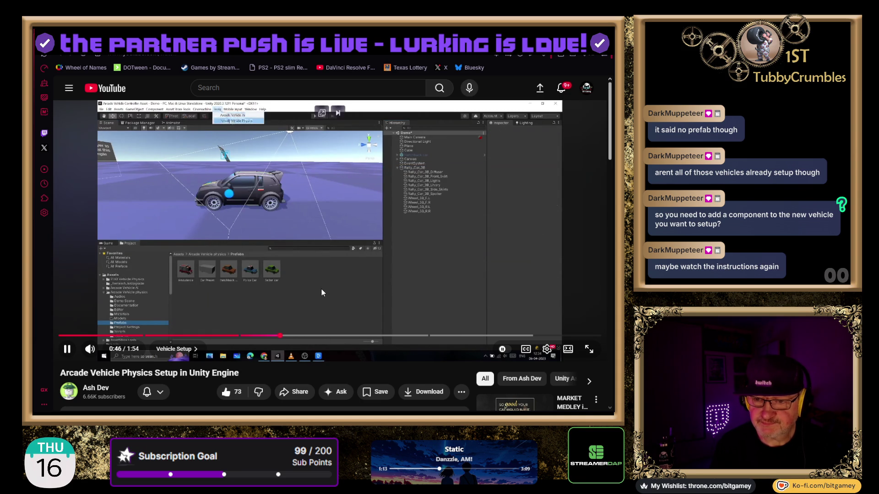
{"action": "left_click", "coordinate": [322, 290]}
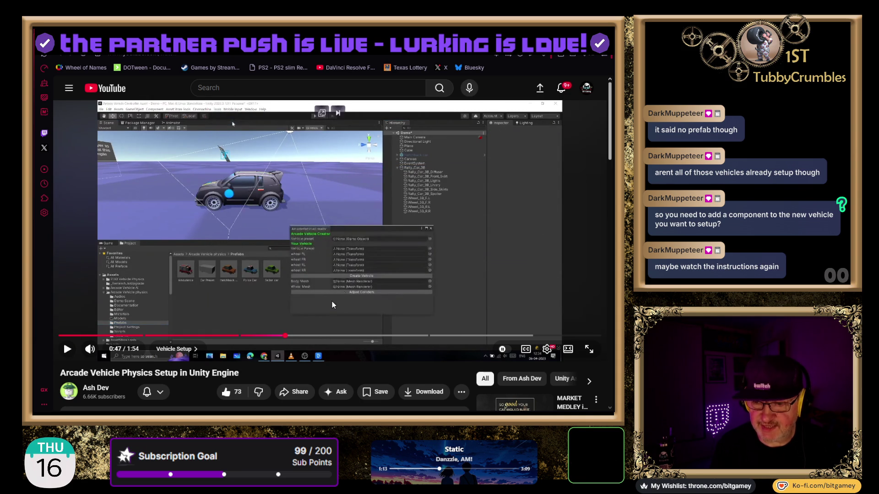
{"action": "left_click", "coordinate": [345, 294]}
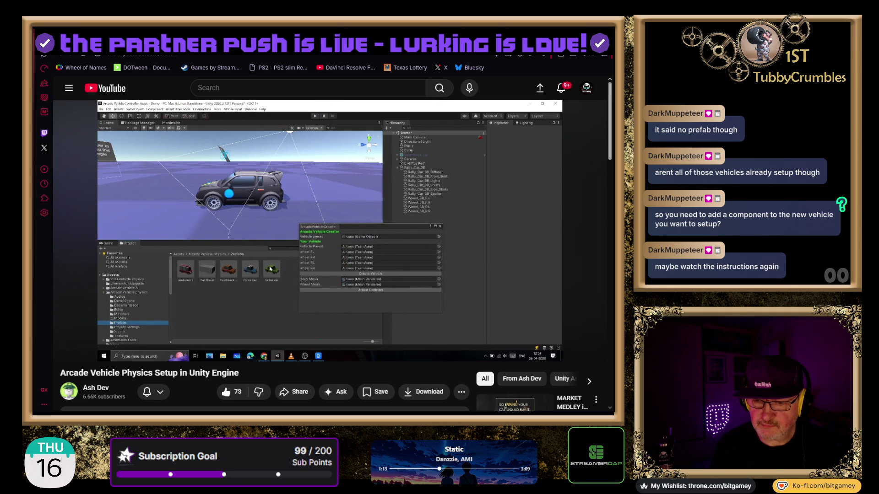
{"action": "left_click", "coordinate": [485, 250]}
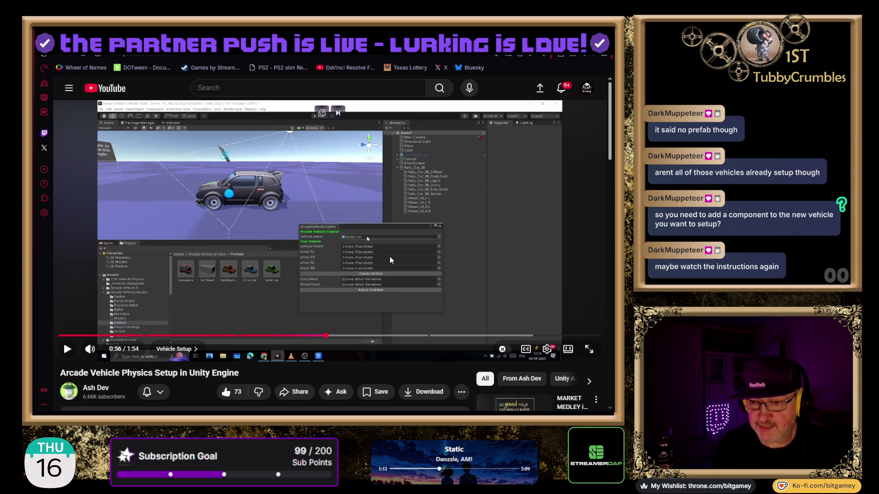
{"action": "left_click", "coordinate": [369, 240]}
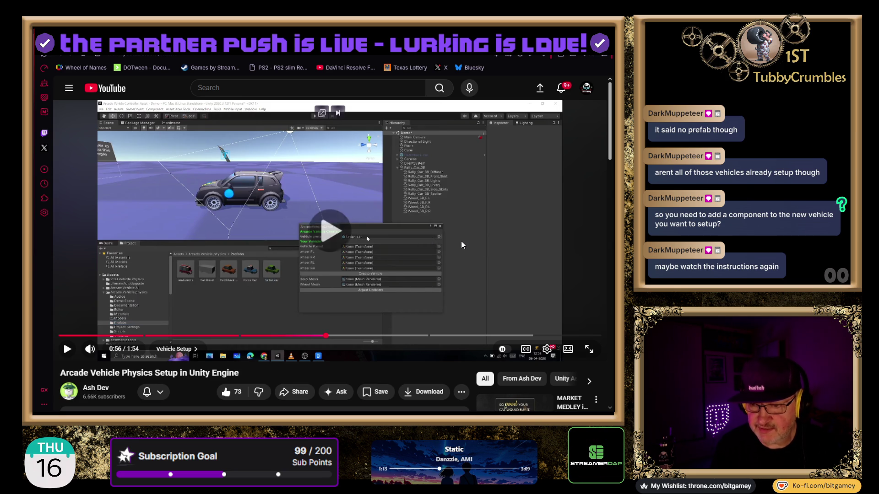
{"action": "left_click", "coordinate": [471, 264]}
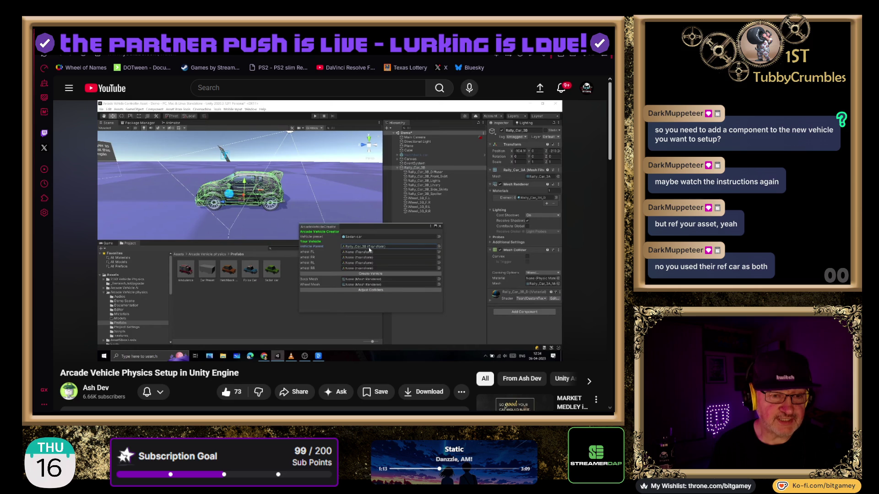
{"action": "key", "text": "alt+Tab"}
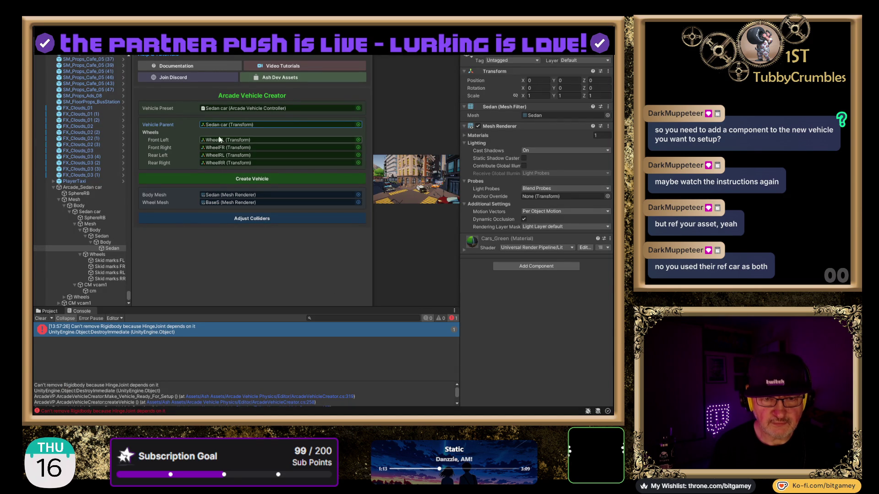
- Delete the Arcade_Sedan car object, then unpack and expand PlayerTaxi
{"action": "left_click", "coordinate": [224, 108]}
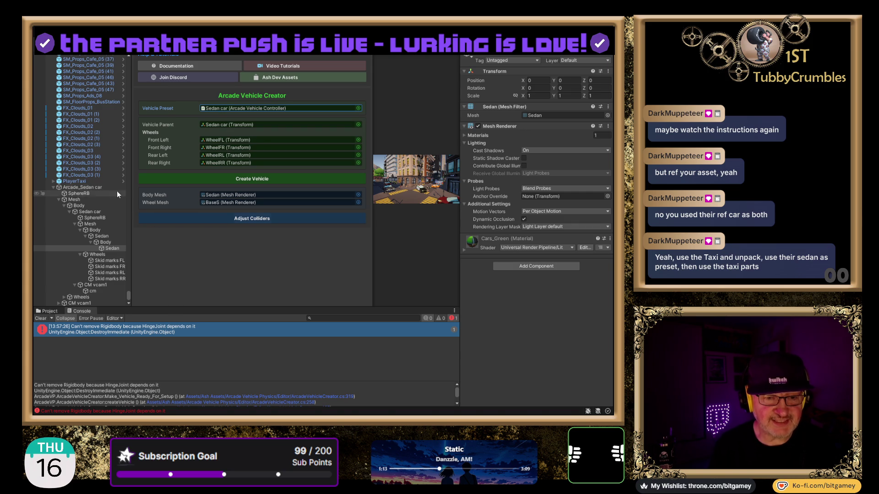
{"action": "left_click", "coordinate": [83, 188]}
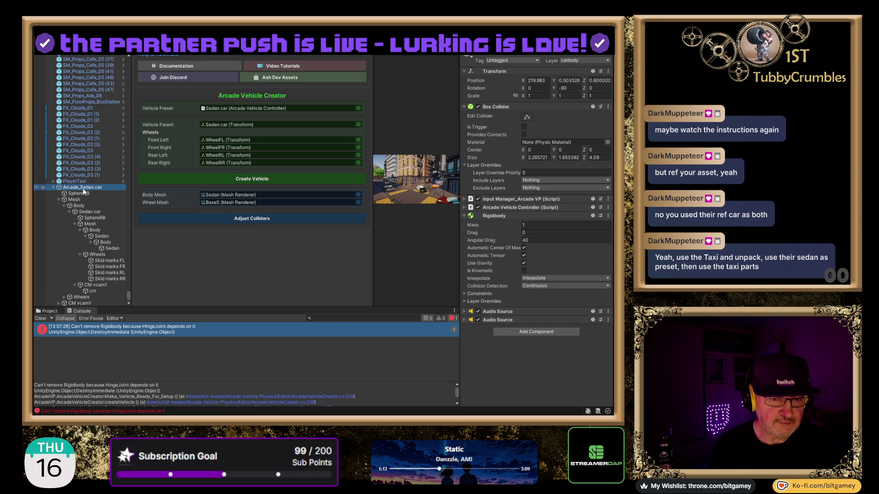
{"action": "key", "text": "Delete"}
{"action": "left_click", "coordinate": [78, 303]}
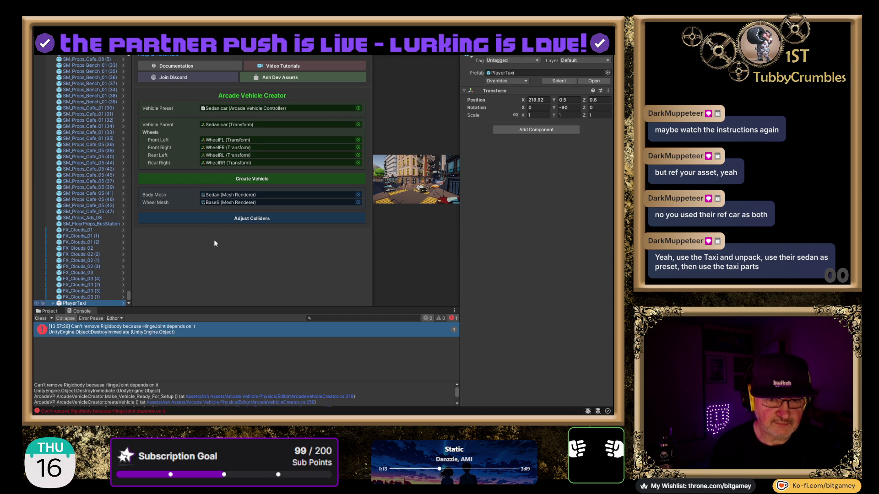
{"action": "key", "text": "ctrl+z"}
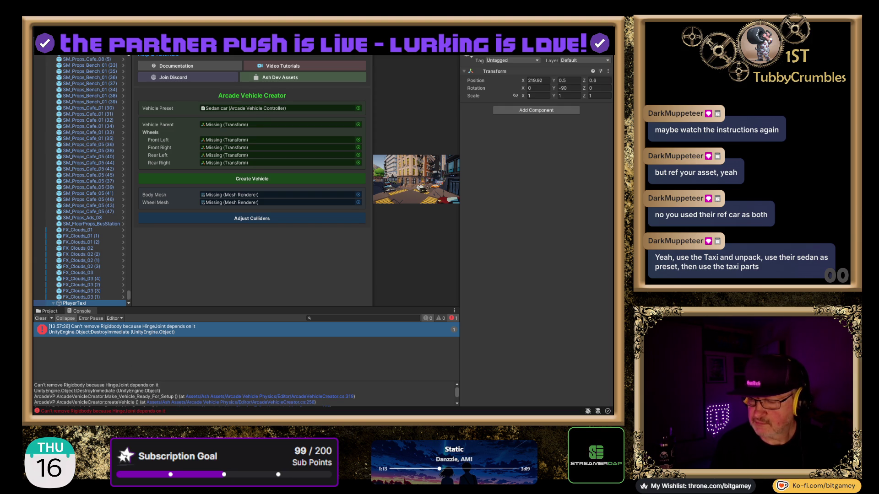
{"action": "key", "text": "Right"}
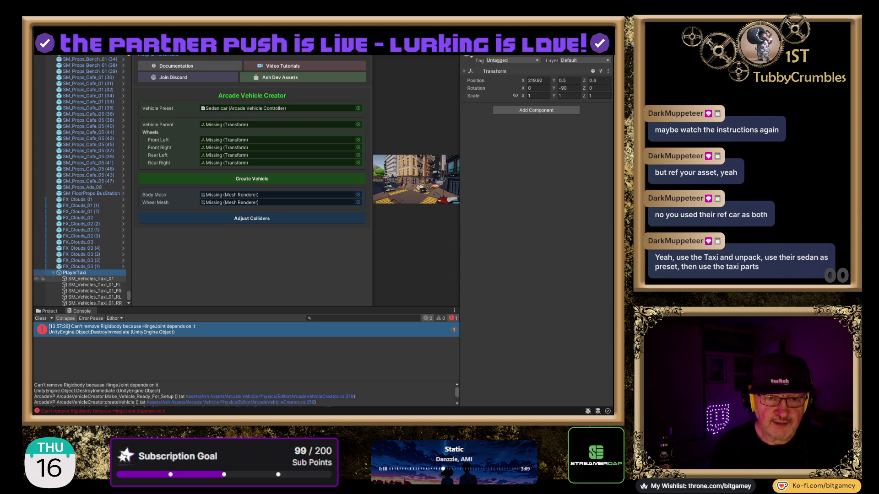
- Make PlayerTaxi the vehicle parent and assign its four taxi wheels to the wheel fields
{"action": "mouse_move", "coordinate": [75, 273]}
{"action": "left_mouse_down"}
{"action": "mouse_move", "coordinate": [219, 108]}
{"action": "mouse_move", "coordinate": [226, 125]}
{"action": "left_mouse_up"}
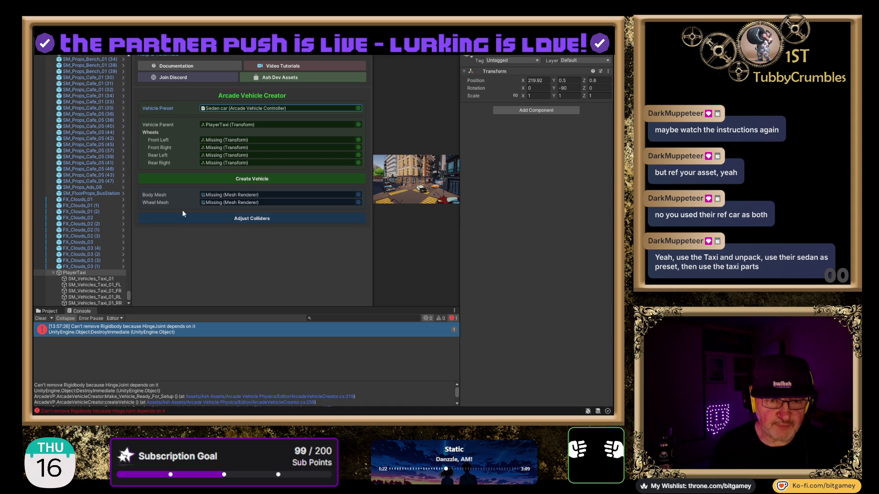
{"action": "mouse_move", "coordinate": [94, 284]}
{"action": "left_mouse_down"}
{"action": "mouse_move", "coordinate": [144, 253]}
{"action": "mouse_move", "coordinate": [213, 139]}
{"action": "left_mouse_up"}
{"action": "mouse_move", "coordinate": [106, 292]}
{"action": "left_mouse_down"}
{"action": "mouse_move", "coordinate": [204, 151]}
{"action": "mouse_move", "coordinate": [226, 147]}
{"action": "left_mouse_up"}
{"action": "mouse_move", "coordinate": [94, 297]}
{"action": "left_mouse_down"}
{"action": "mouse_move", "coordinate": [184, 175]}
{"action": "mouse_move", "coordinate": [210, 155]}
{"action": "left_mouse_up"}
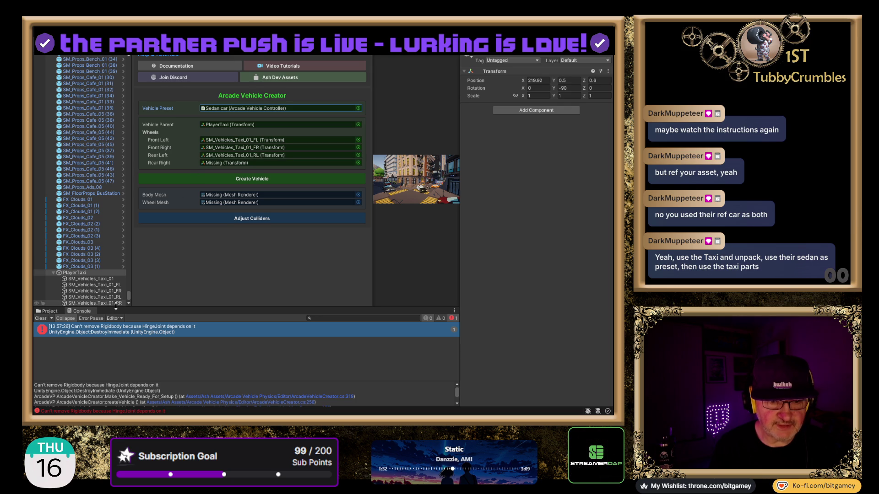
{"action": "left_click_drag", "start_coordinate": [96, 303], "coordinate": [220, 164]}
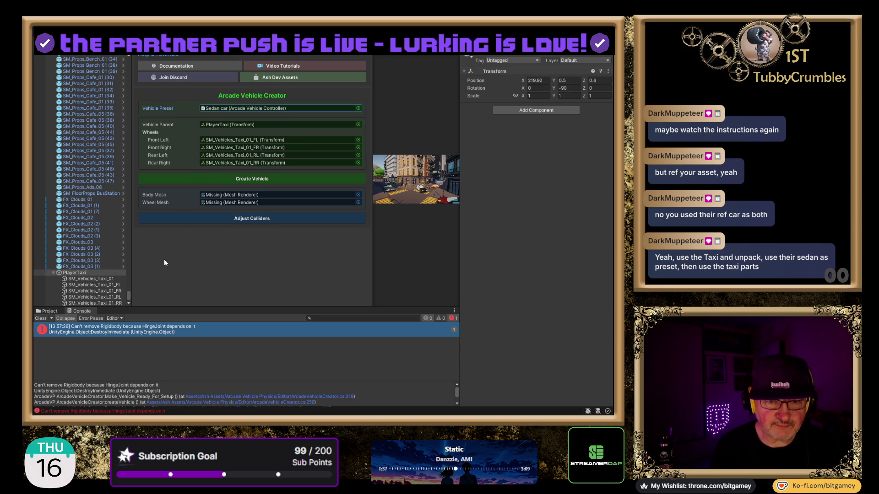
- Set SM_Vehicles_Taxi_01 as body mesh and the front-left taxi wheel as wheel mesh, then create the vehicle
{"action": "left_click", "coordinate": [104, 279]}
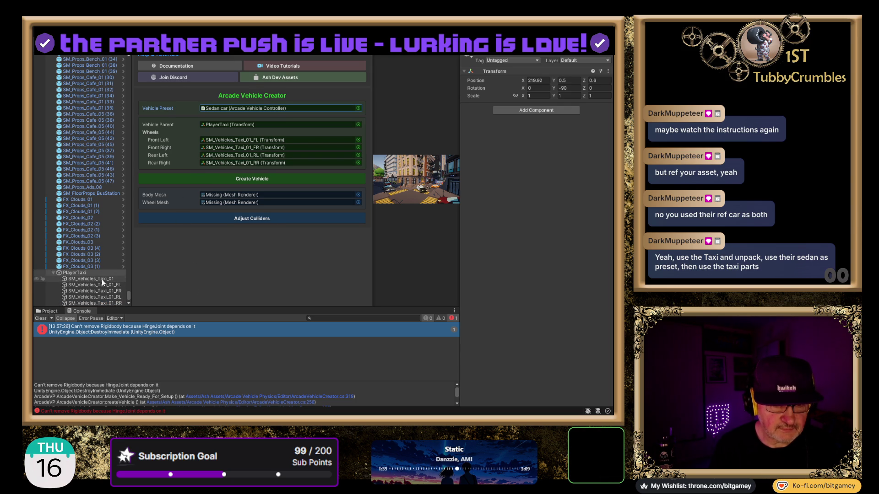
{"action": "left_click_drag", "start_coordinate": [104, 279], "coordinate": [240, 193]}
{"action": "left_click_drag", "start_coordinate": [109, 288], "coordinate": [238, 202]}
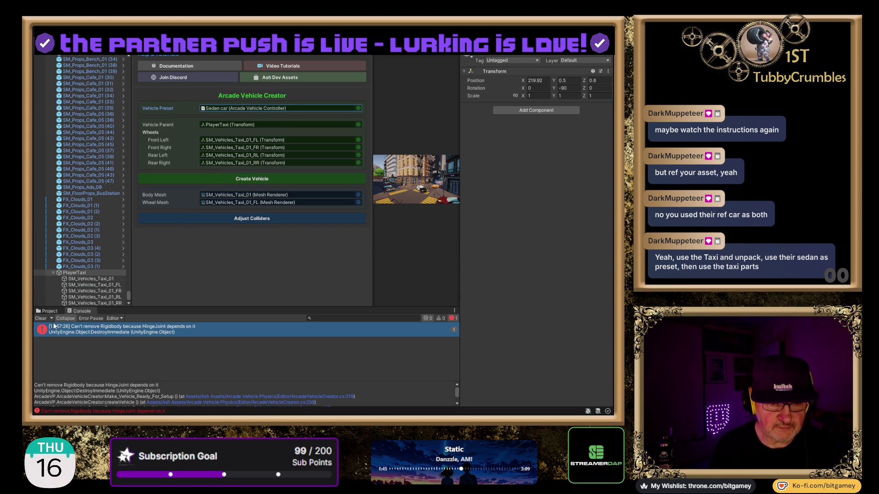
{"action": "left_click", "coordinate": [39, 319]}
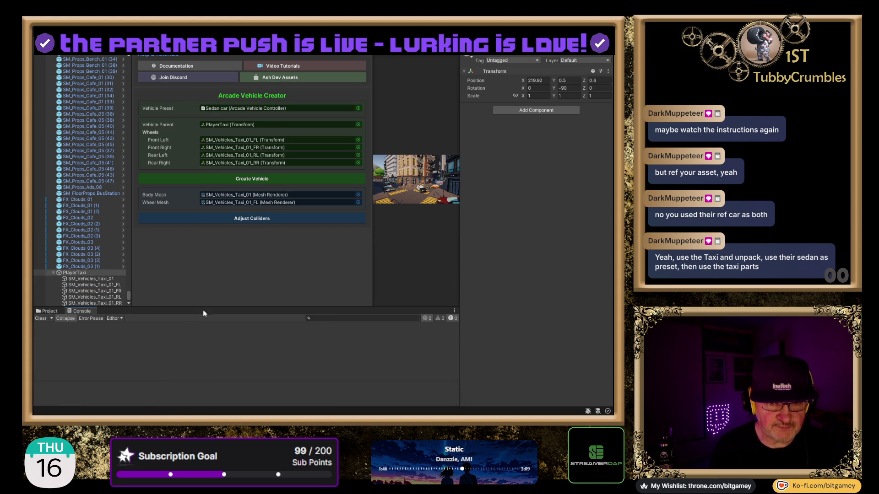
{"action": "left_click", "coordinate": [230, 180]}
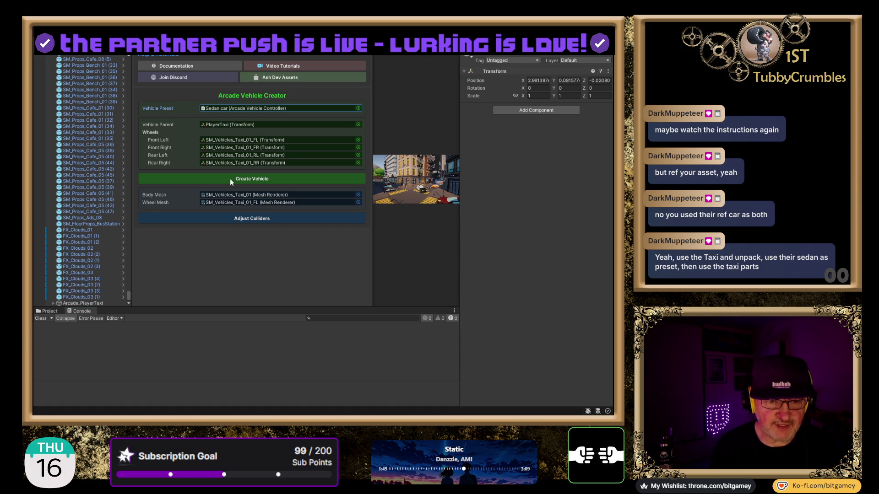